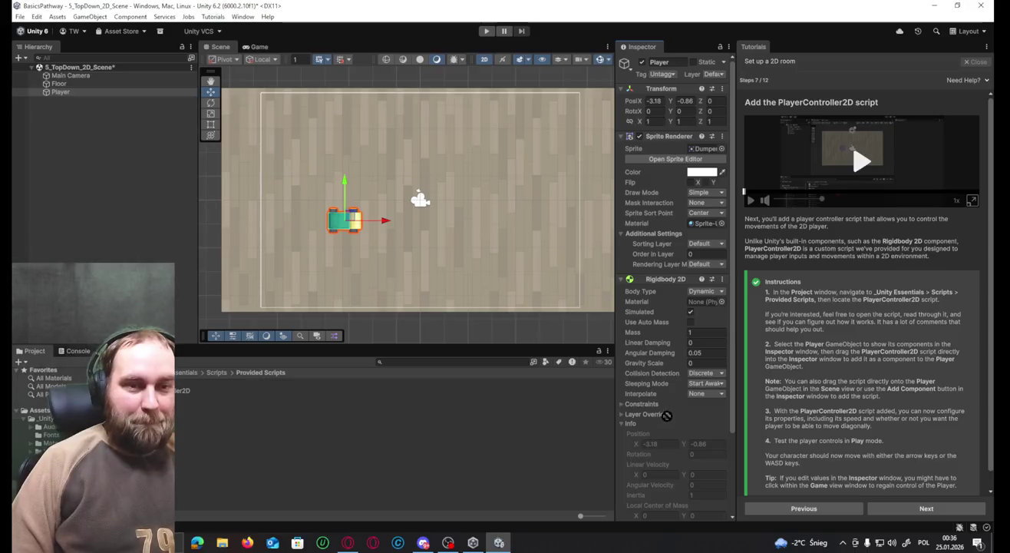
Add the PlayerController2D script to the Player, with Speed 5 and Can Move Diagonally enabled.
scroll(705, 443, down, 3)
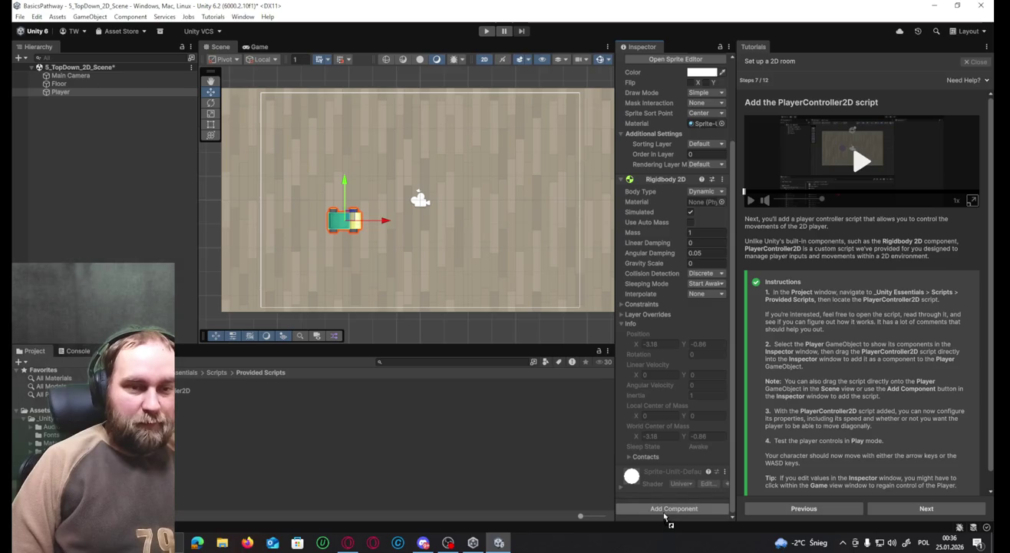
drag(661, 526, 667, 508)
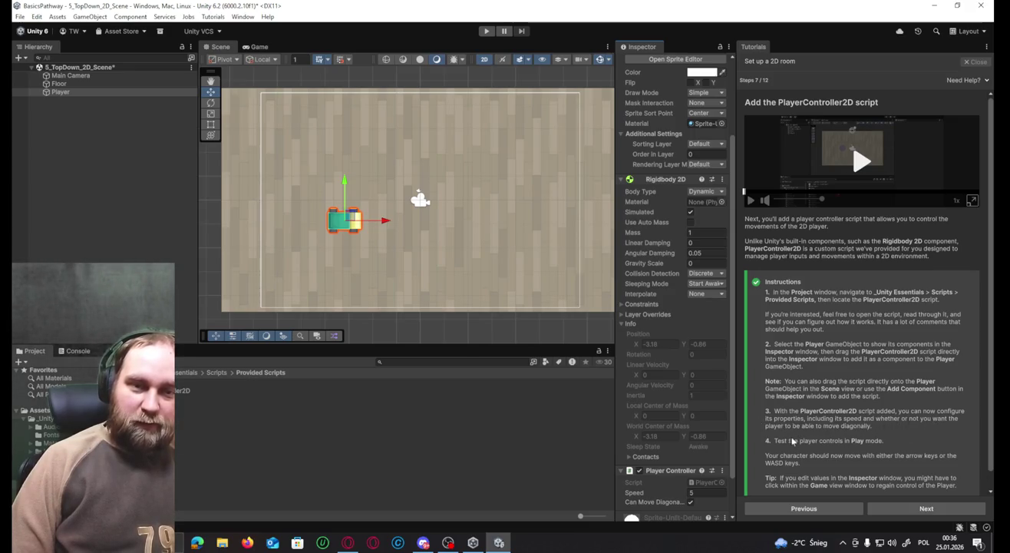
scroll(816, 437, down, 1)
scroll(644, 454, down, 3)
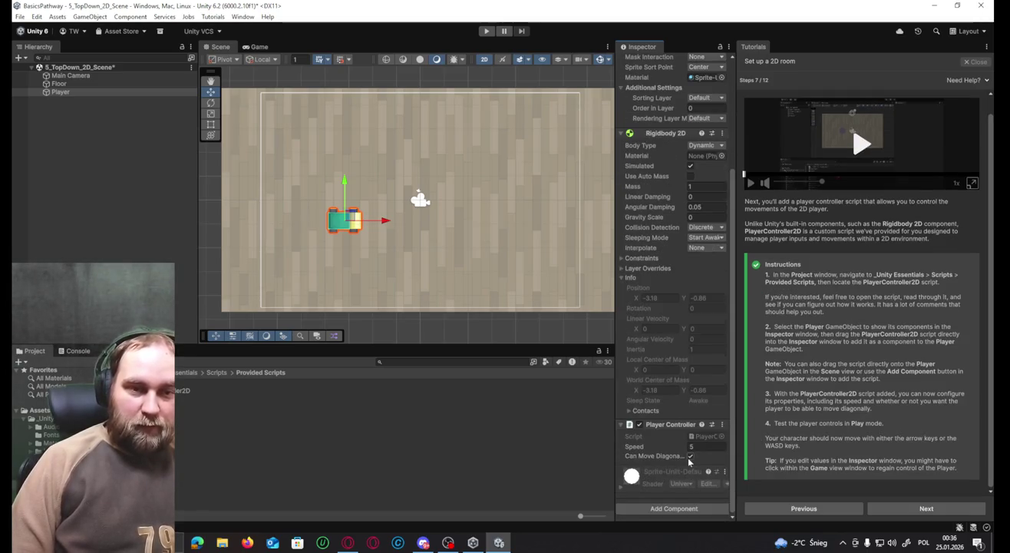
click(156, 389)
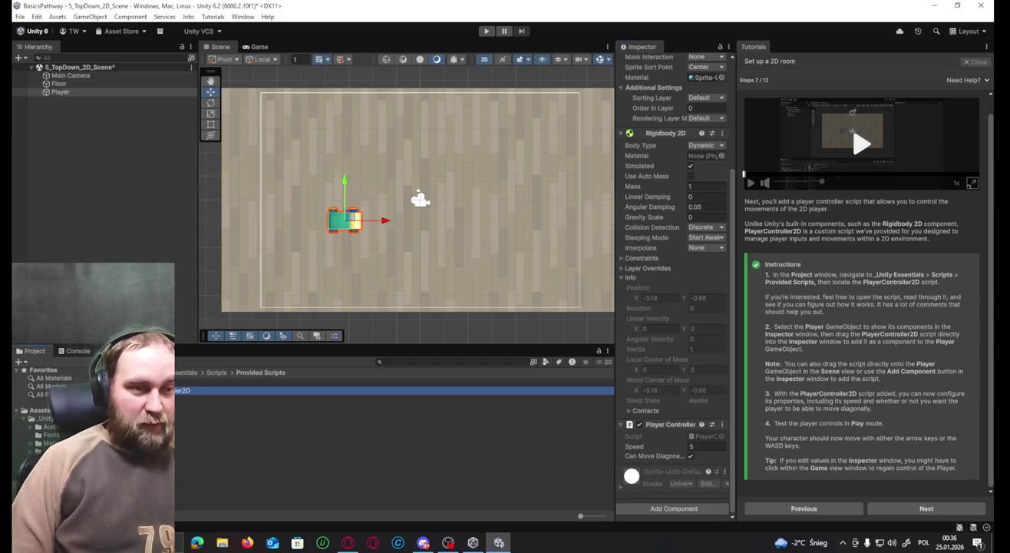
double_click(157, 390)
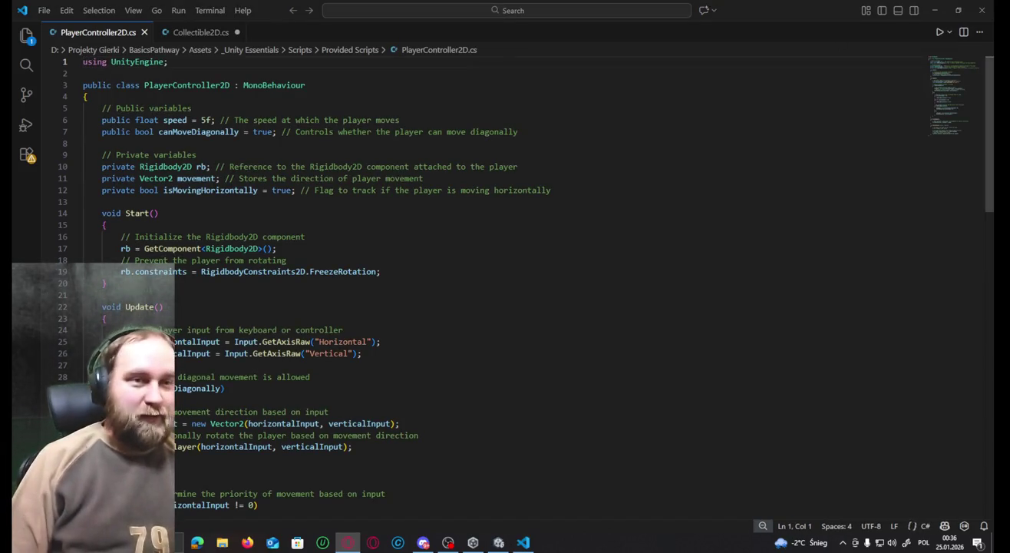
scroll(498, 300, down, 1)
scroll(499, 299, down, 5)
scroll(498, 299, down, 5)
scroll(498, 299, up, 2)
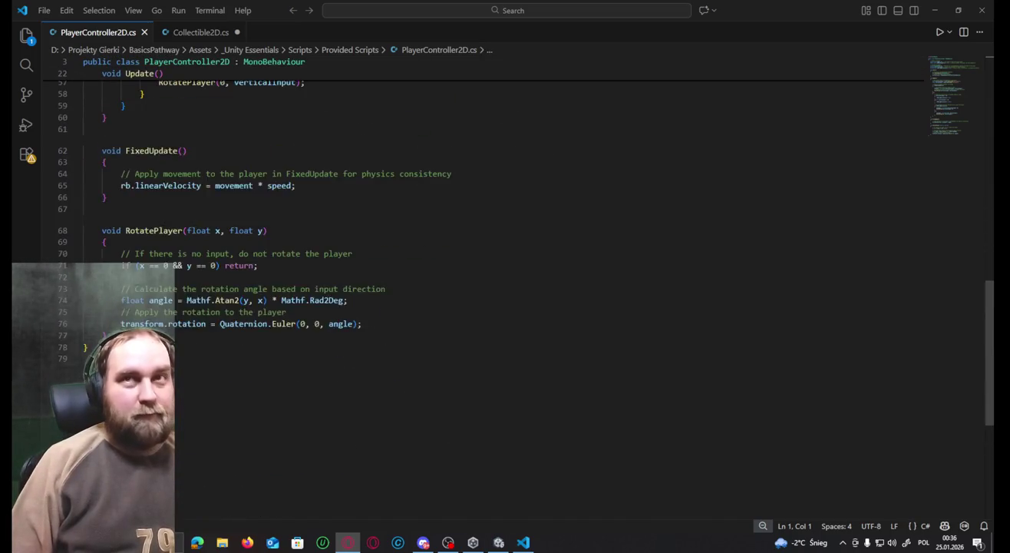
scroll(499, 298, up, 8)
scroll(499, 299, up, 8)
click(106, 294)
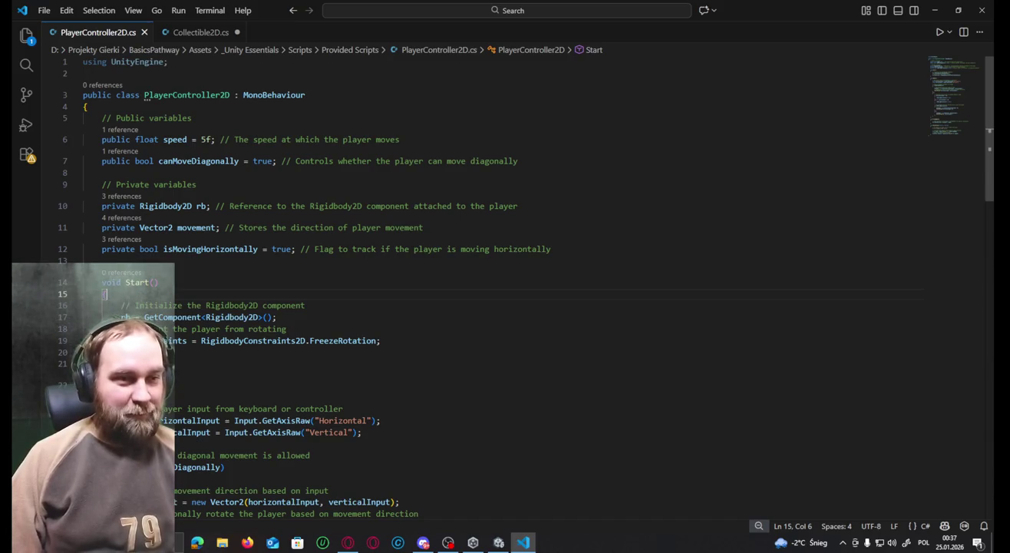
scroll(244, 142, down, 1)
scroll(244, 143, down, 1)
scroll(245, 143, down, 5)
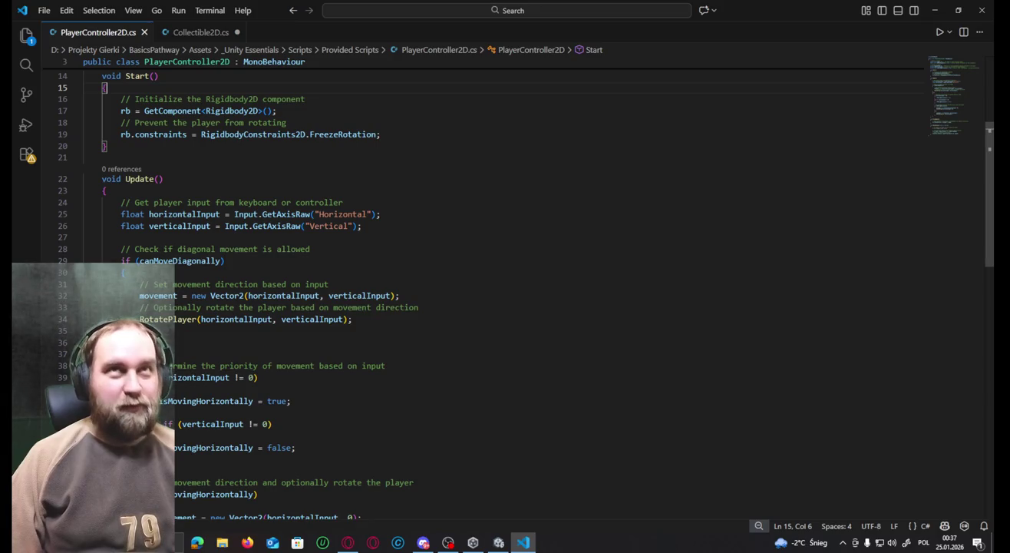
scroll(483, 292, down, 3)
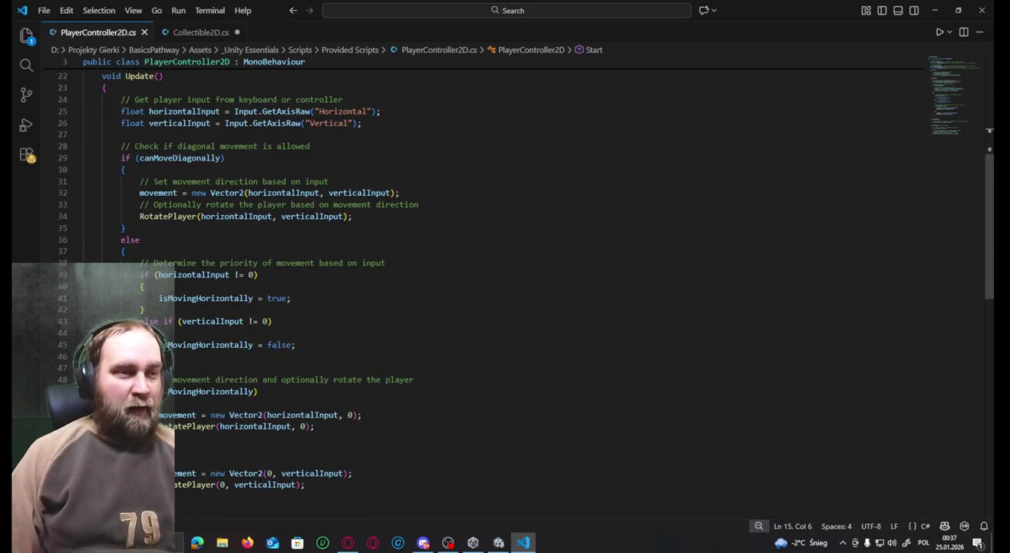
scroll(484, 291, down, 1)
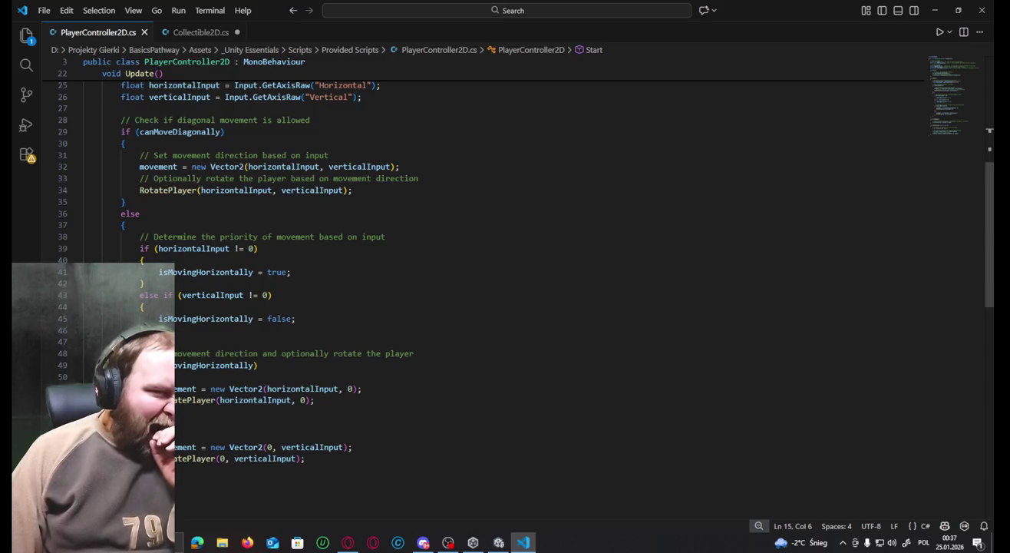
scroll(483, 291, down, 1)
scroll(483, 292, down, 1)
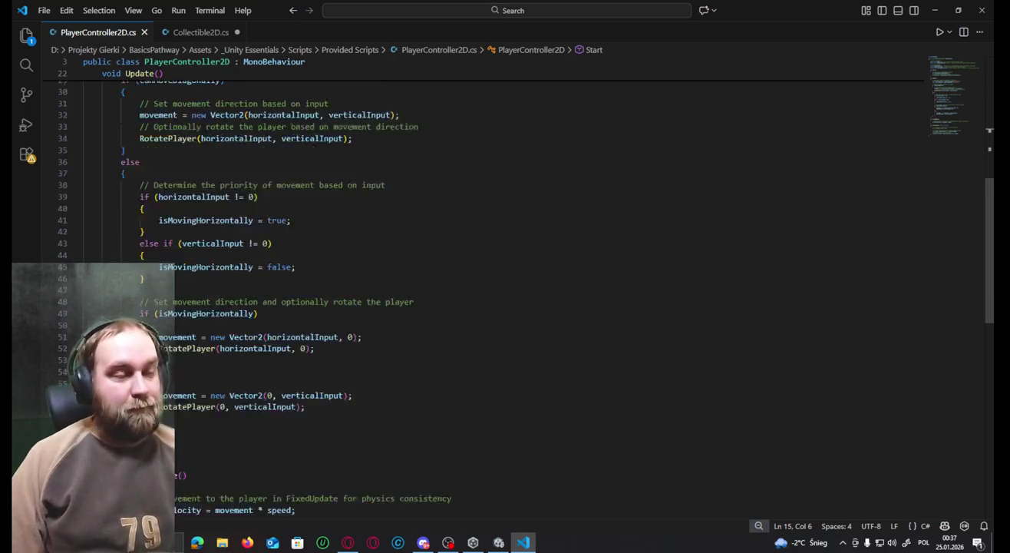
scroll(484, 292, down, 2)
scroll(484, 293, down, 5)
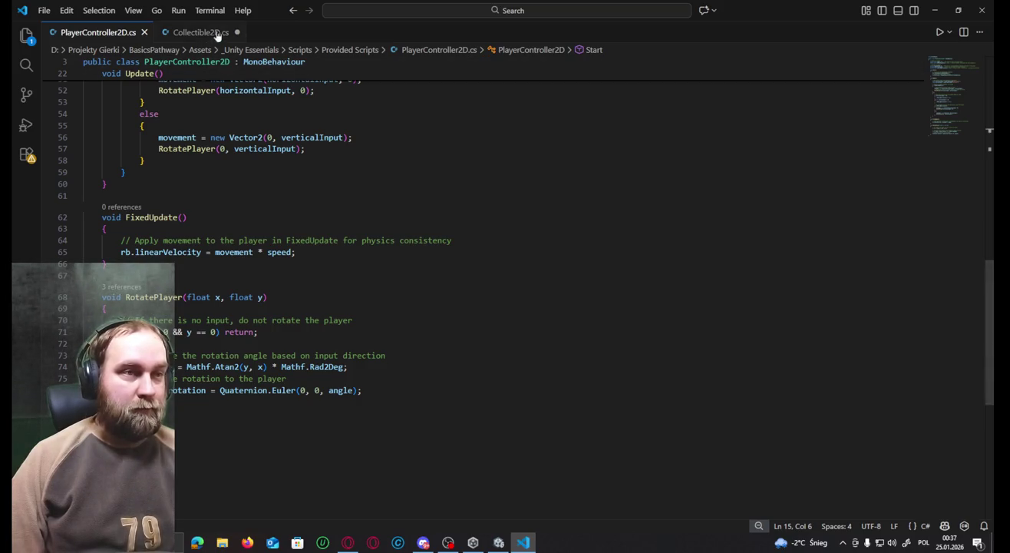
click(983, 10)
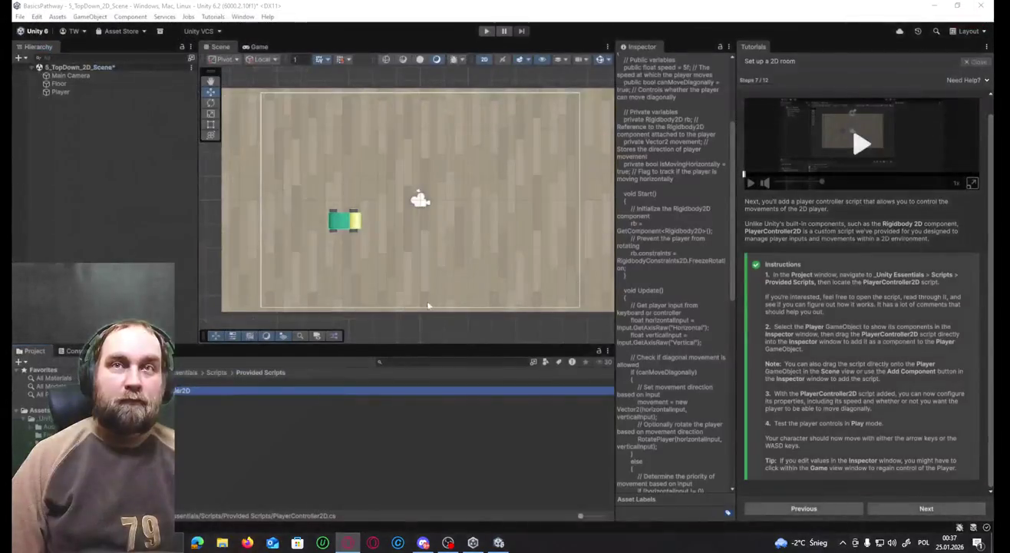
click(485, 33)
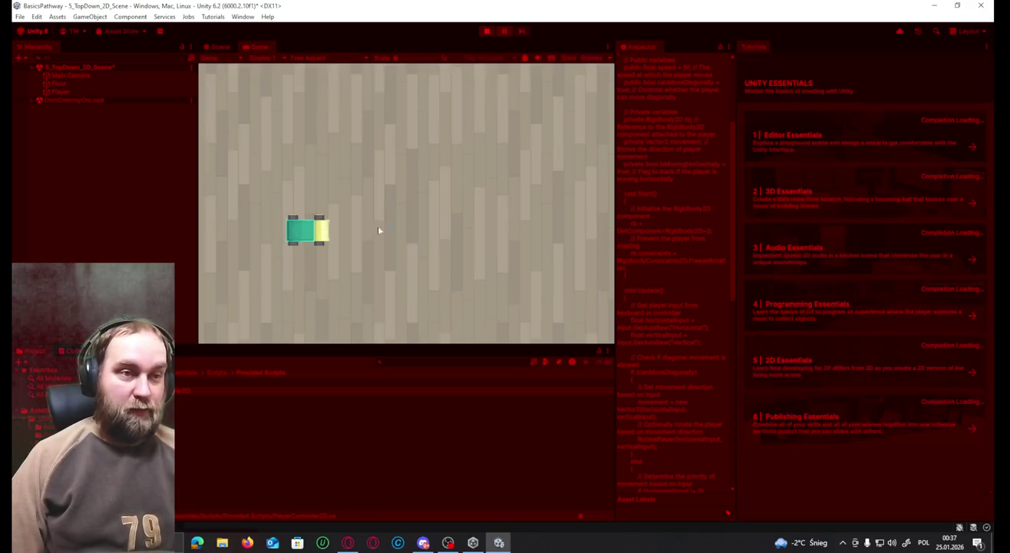
key(w)
key(s)
key(d)
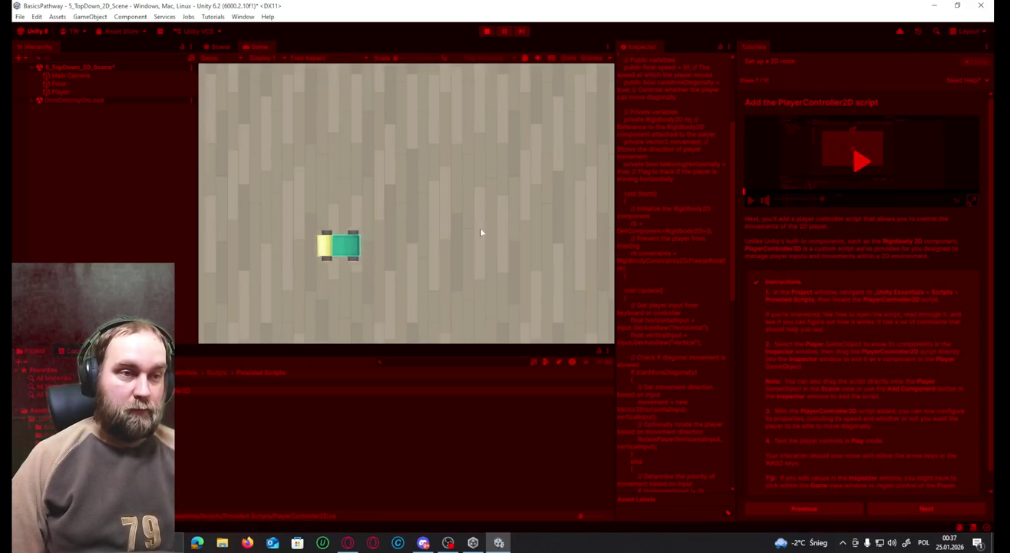
key(w)
key(d)
key(s)
key(a)
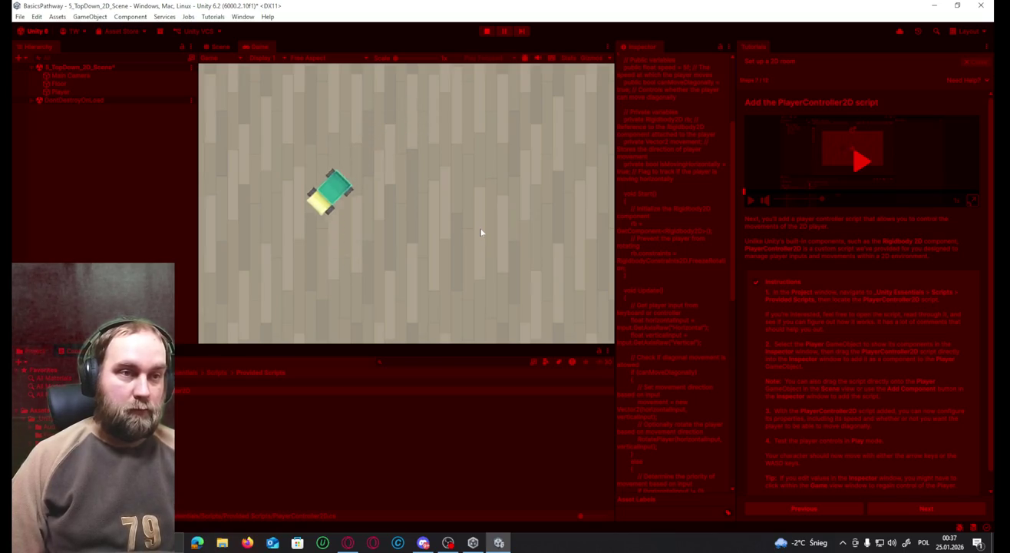
key(d)
key(a)
key(s)
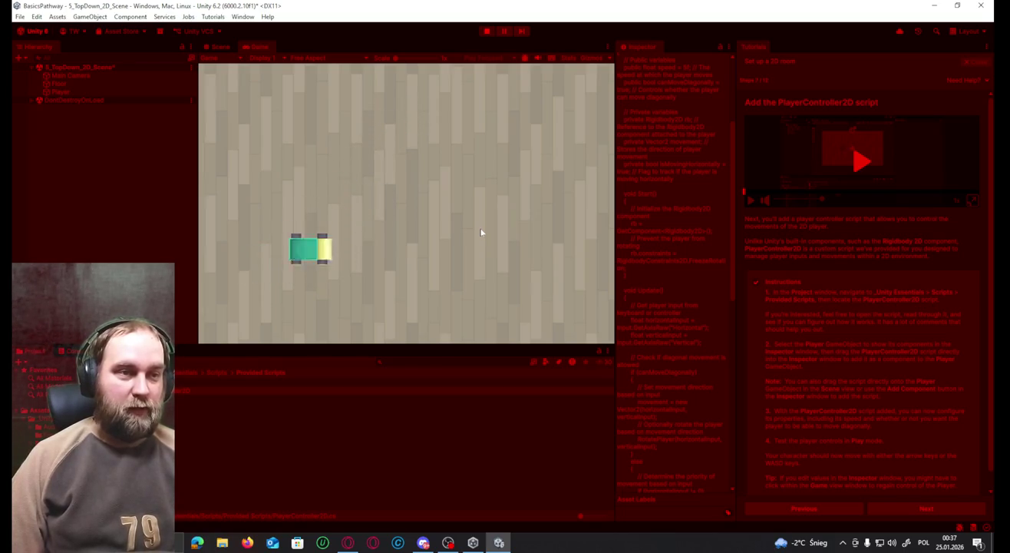
key(a)
key(d)
key(s)
key(a)
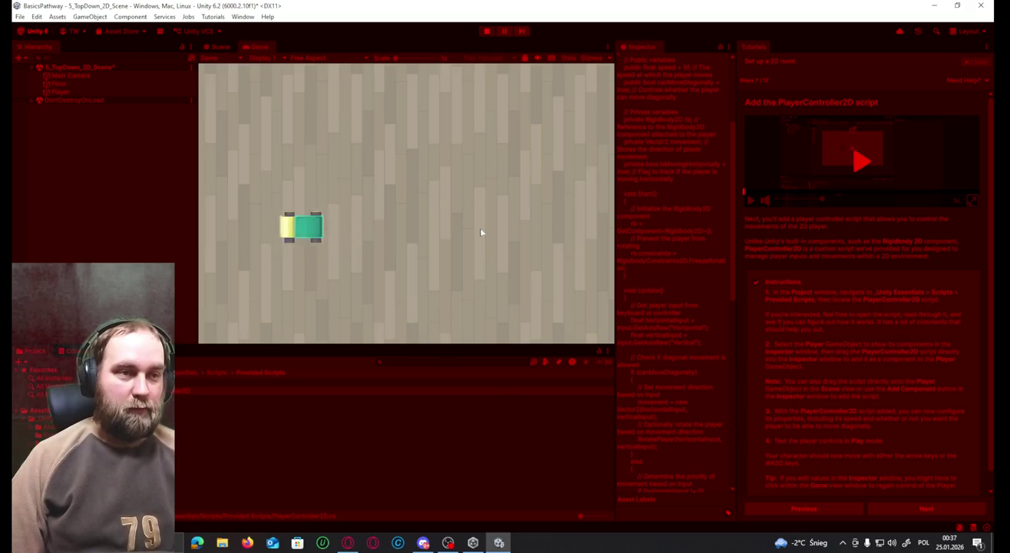
key(d)
click(486, 33)
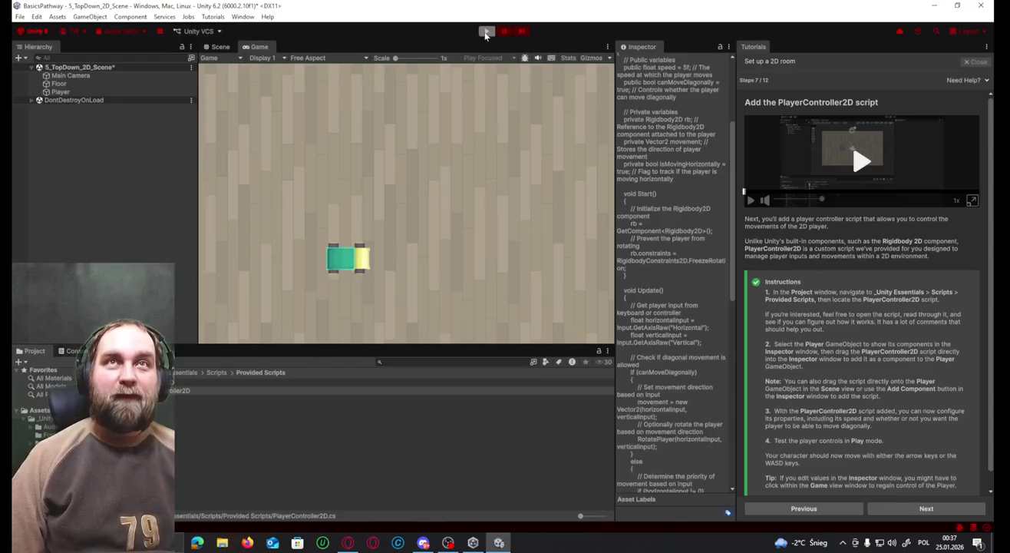
key(alt+Tab)
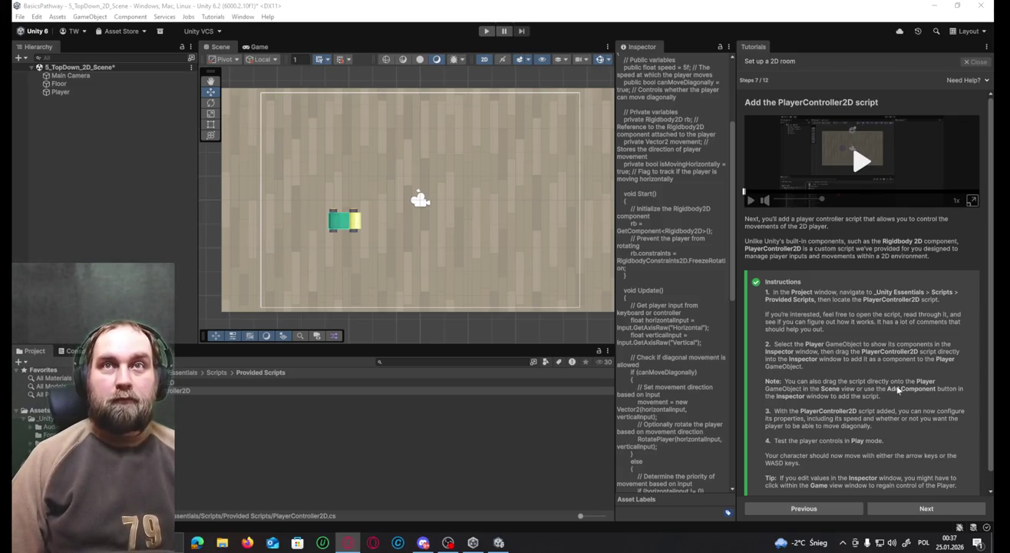
Advance the tutorial to step 8, Lock your aspect ratio, and show the Game view.
click(899, 509)
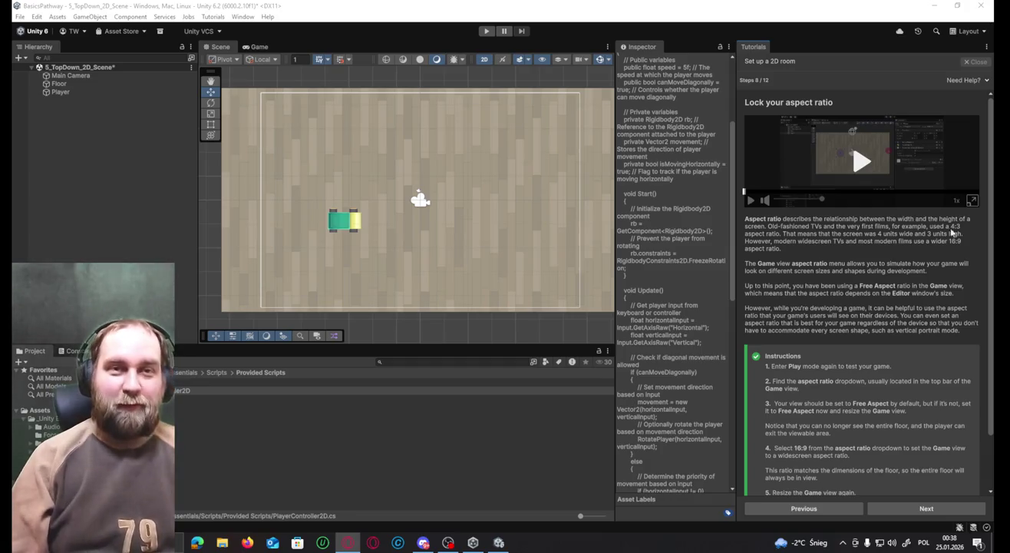
scroll(873, 266, down, 2)
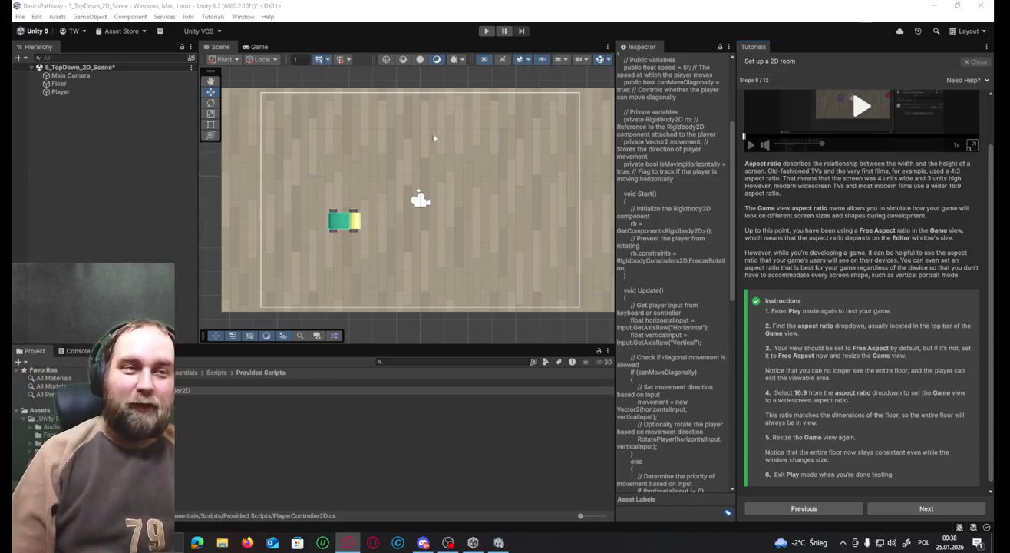
scroll(538, 215, down, 3)
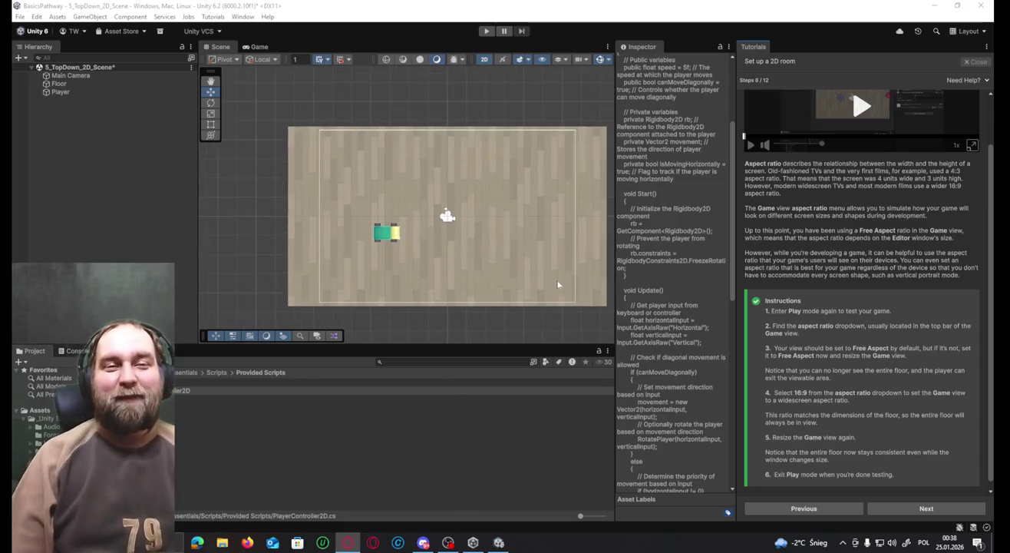
scroll(551, 272, up, 2)
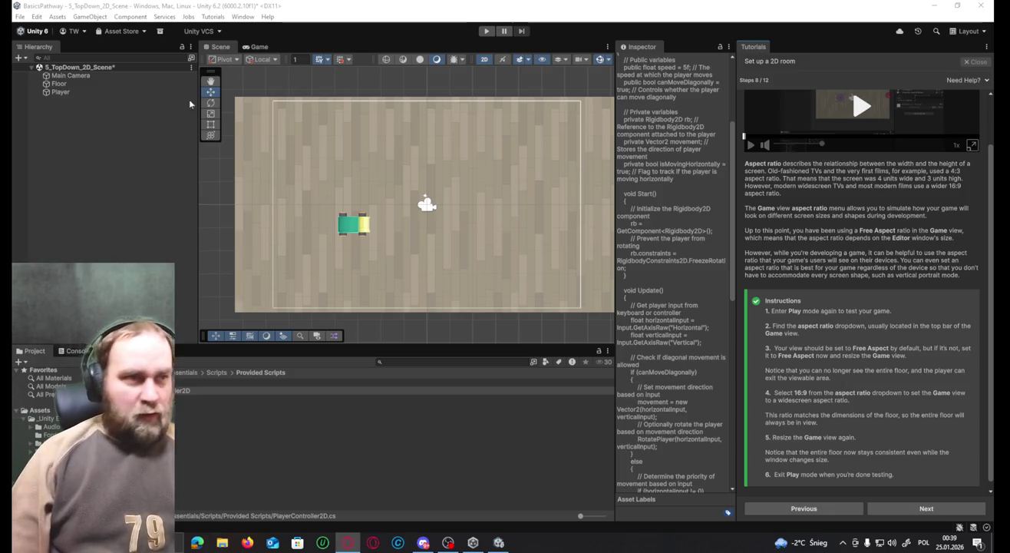
click(259, 46)
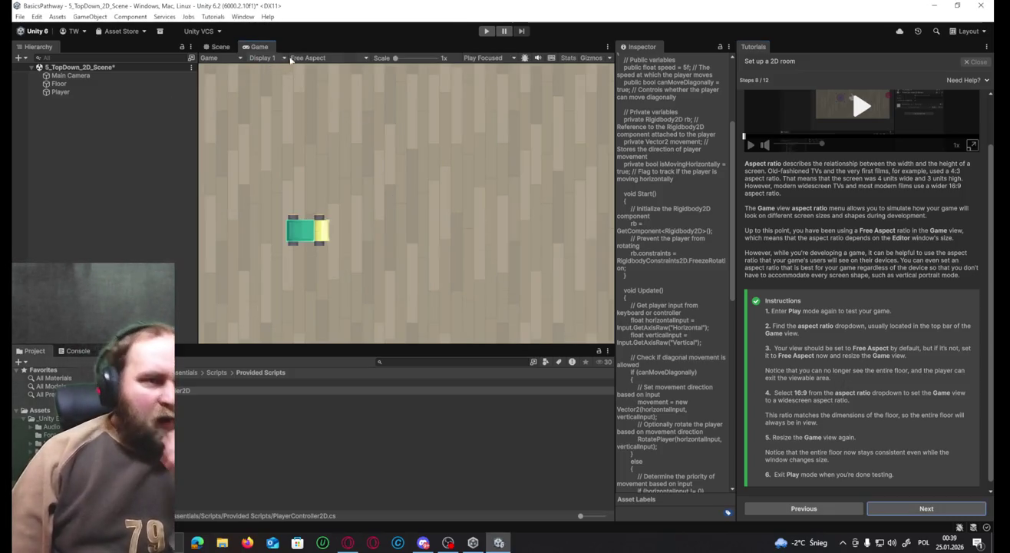
Set the Game view aspect ratio to 16:10 and enter Play mode.
click(311, 58)
click(337, 113)
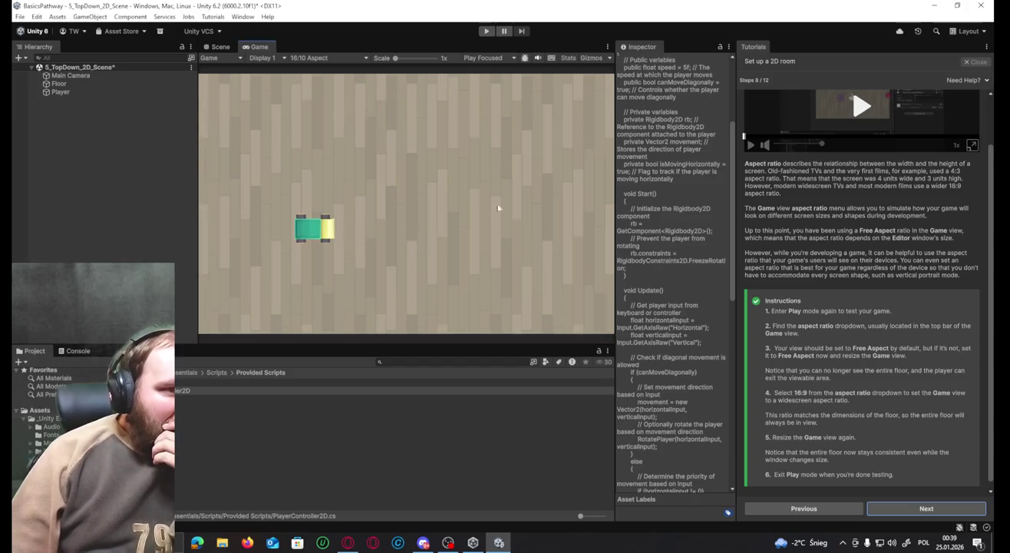
key(ctrl+p)
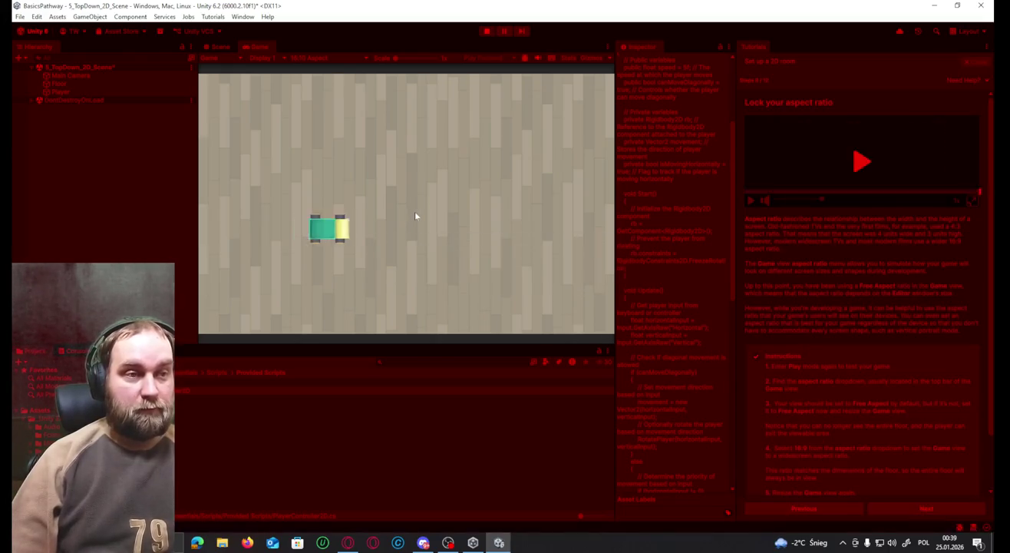
Drive the car with WASD, stop Play mode, and advance the tutorial to step 9, Add a wall.
key(d)
key(w)
key(a)
key(s)
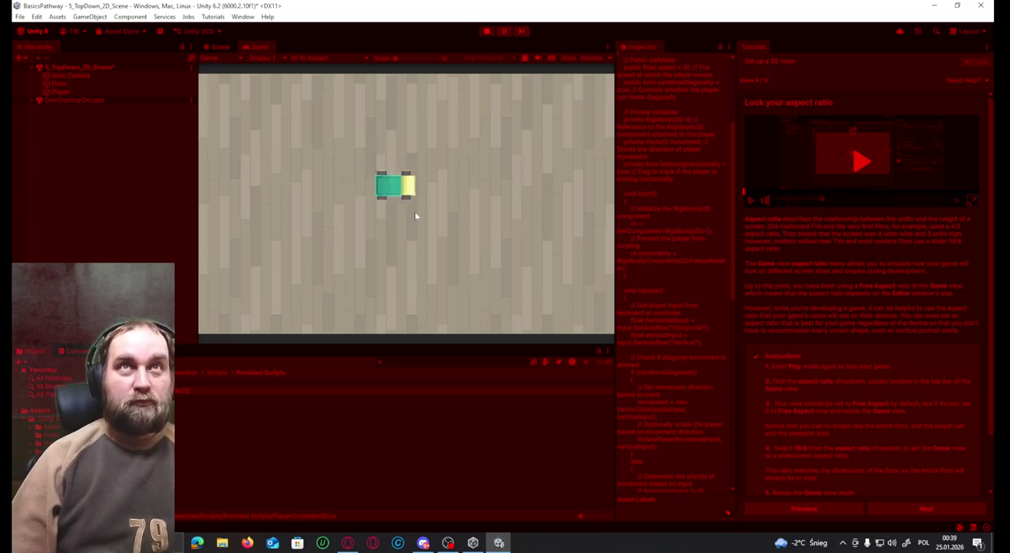
key(w)
key(a)
key(w)
key(a)
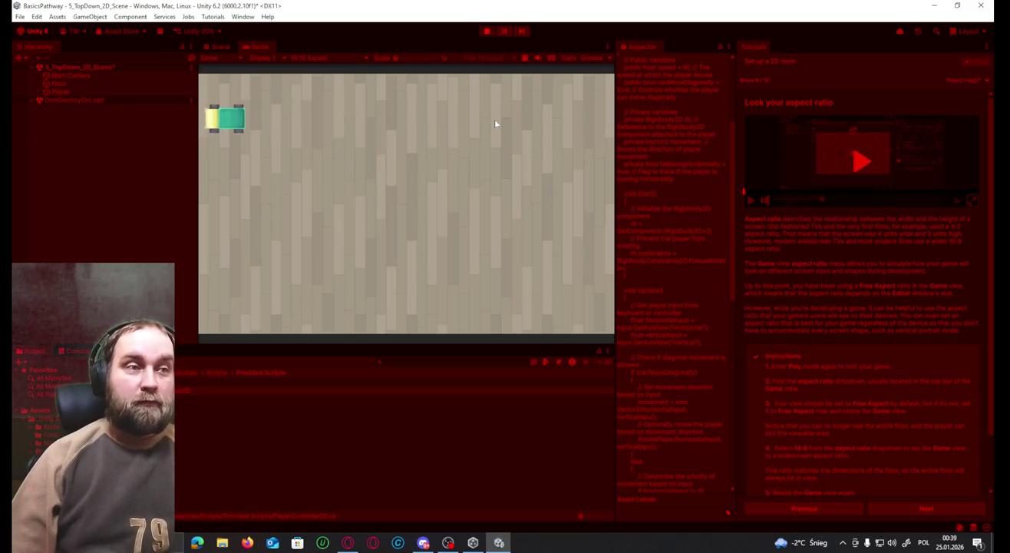
key(d)
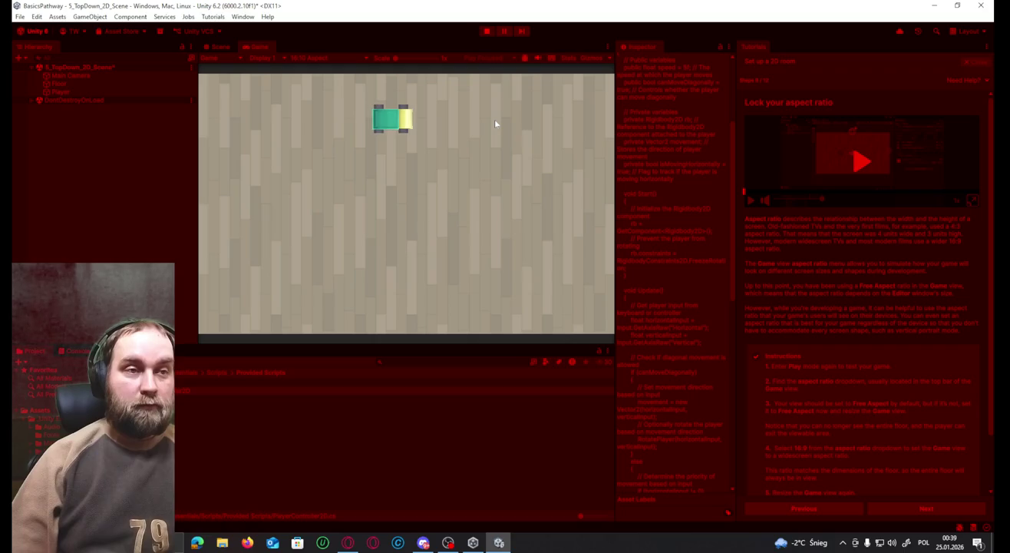
click(487, 31)
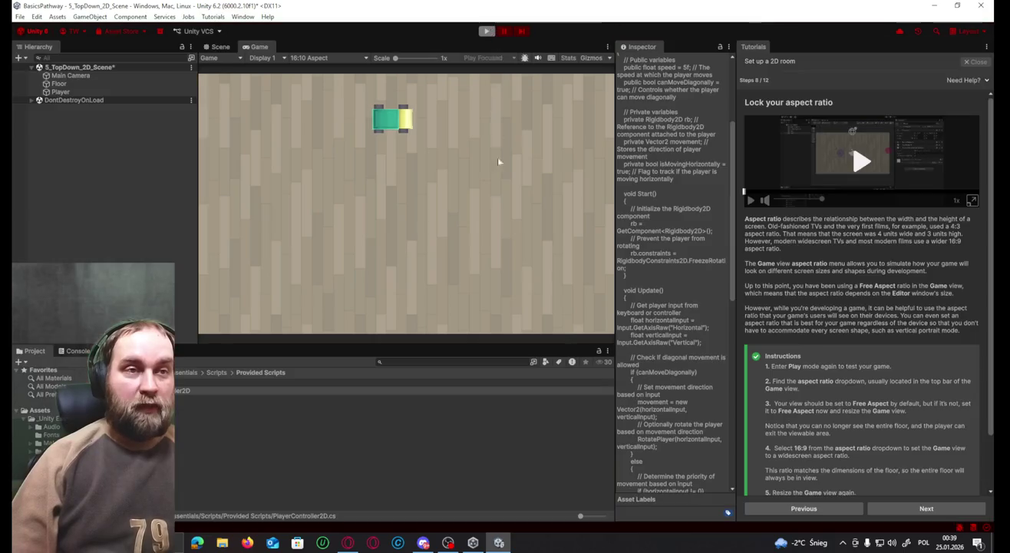
click(926, 508)
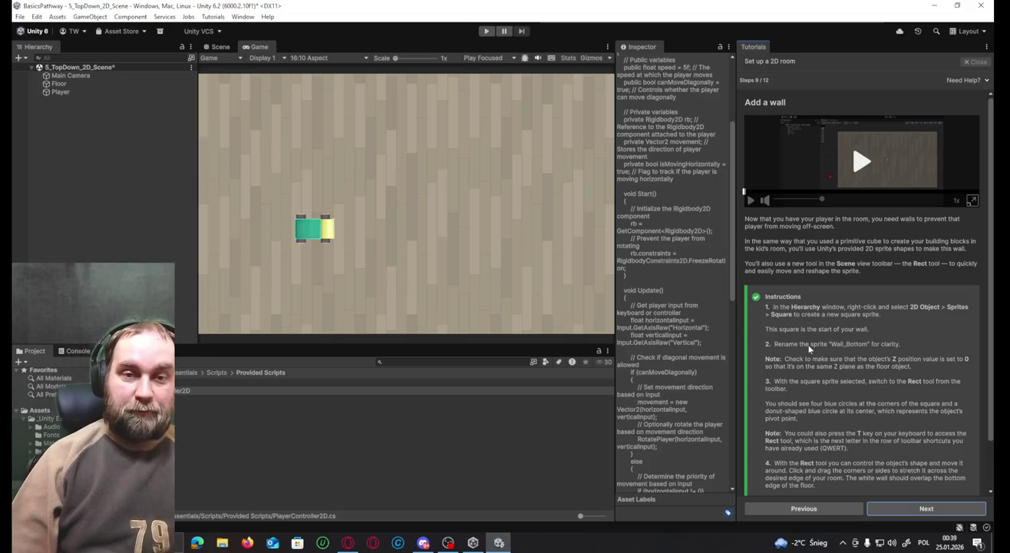
Show the room's Scene view with floor, player and camera, and deselect the PlayerController2D script.
scroll(809, 349, down, 2)
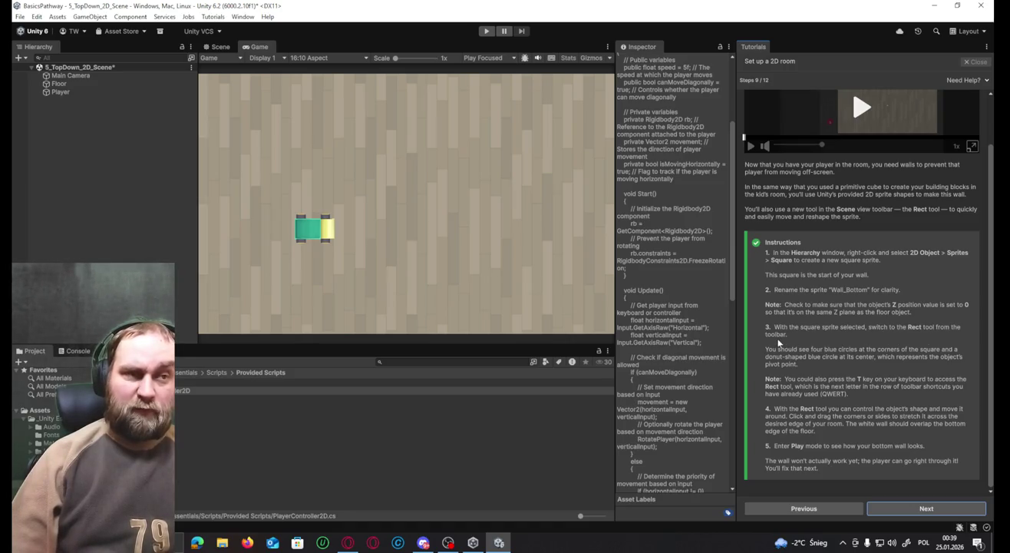
click(218, 46)
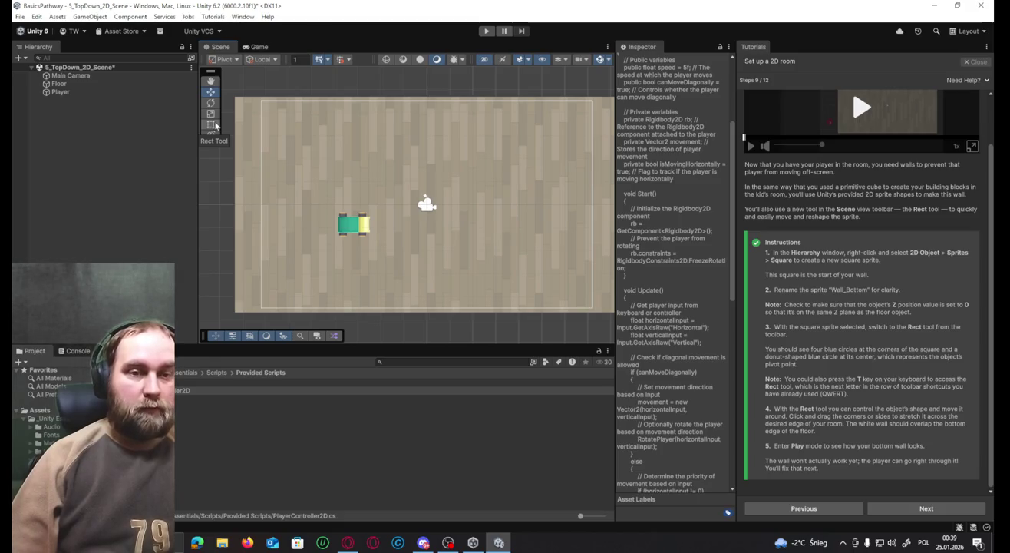
click(99, 247)
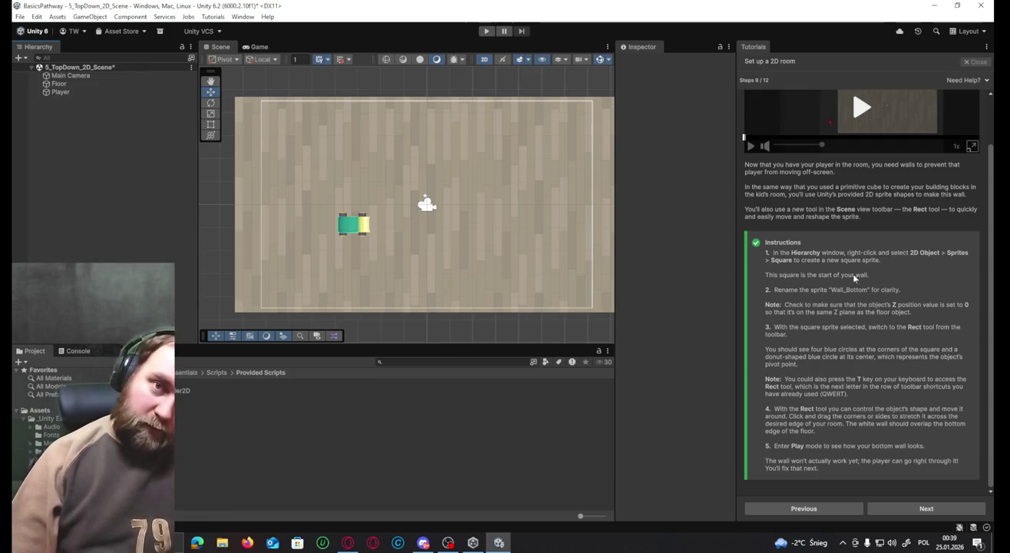
scroll(883, 280, up, 2)
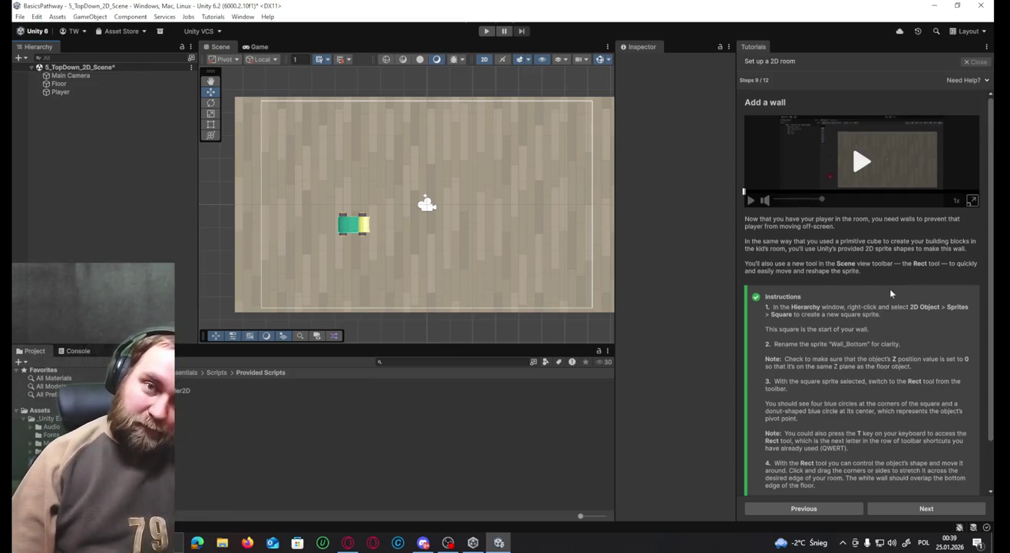
right_click(113, 212)
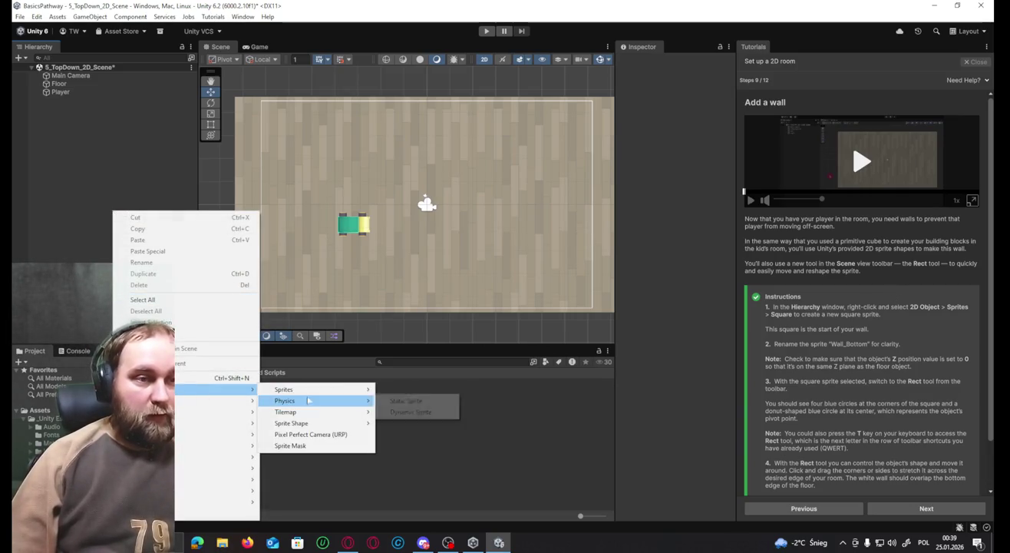
mouse_move(314, 389)
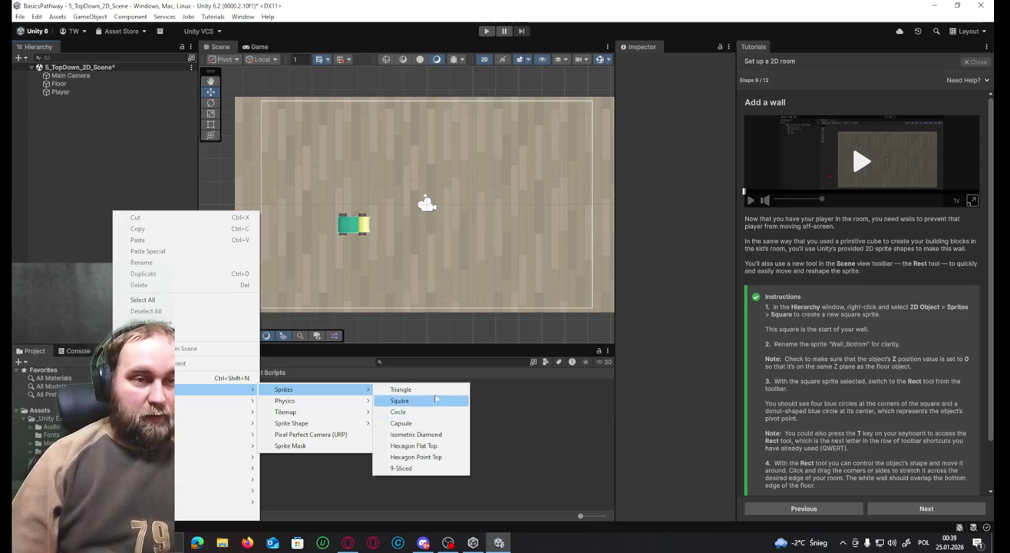
Create a Square sprite and stretch it along the floor's bottom edge to X scale 18.6125.
click(439, 403)
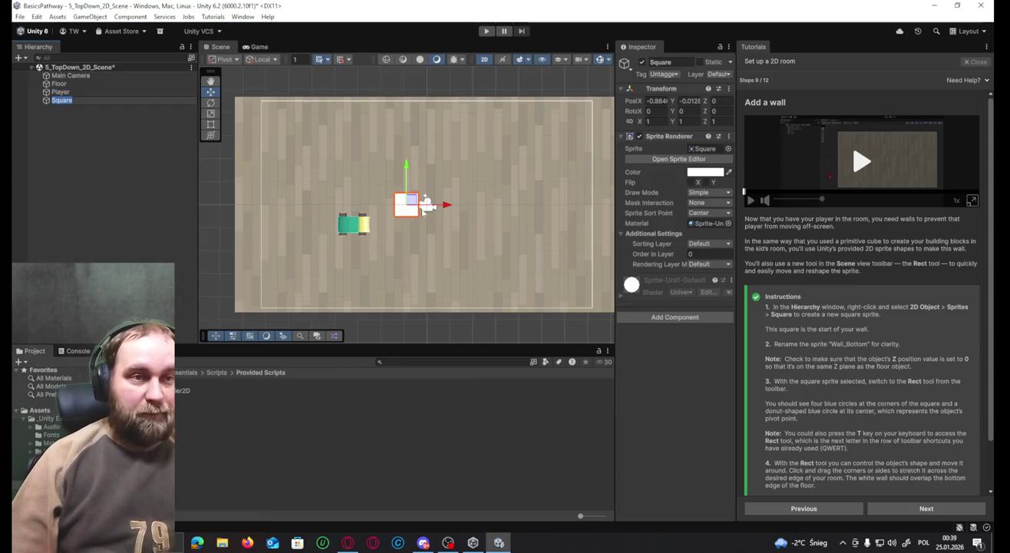
mouse_move(414, 205)
mouse_down()
mouse_move(420, 292)
mouse_move(435, 295)
mouse_up()
scroll(523, 268, down, 1)
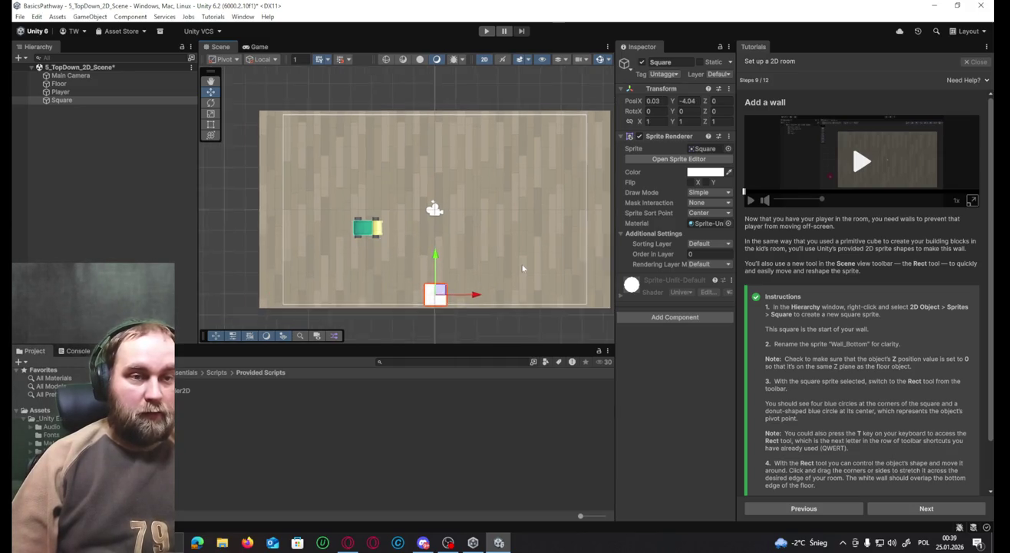
scroll(588, 290, down, 1)
drag(587, 290, 534, 285)
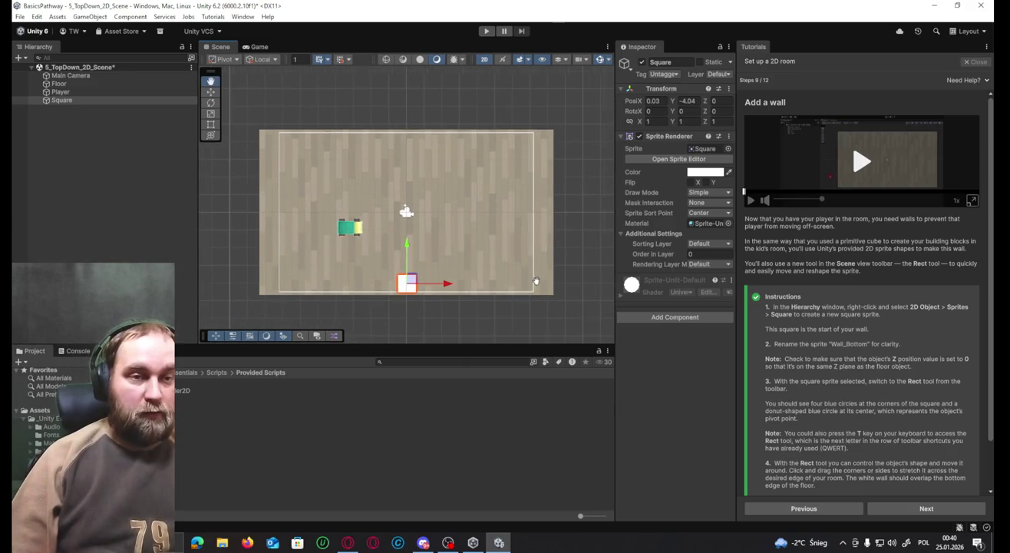
click(211, 125)
drag(426, 287, 548, 294)
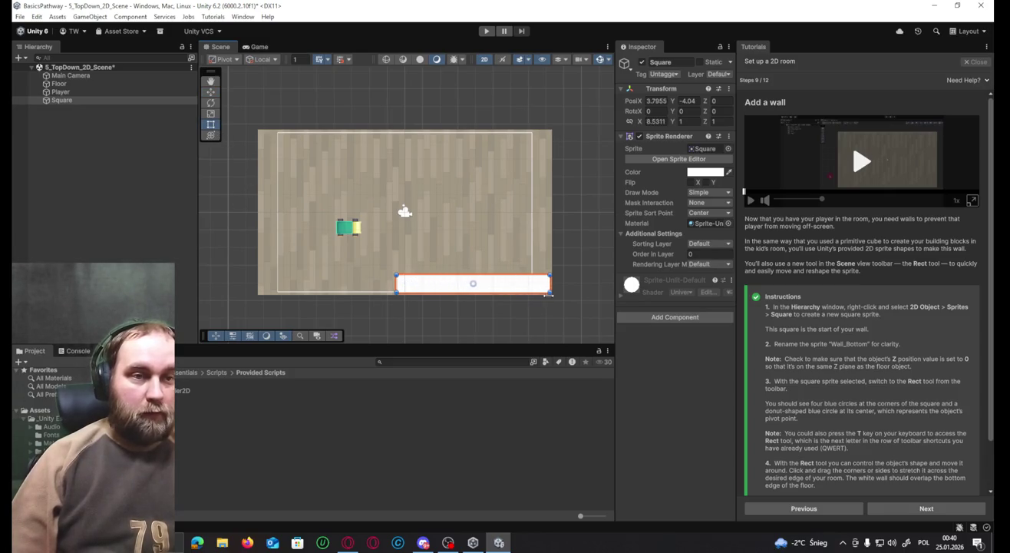
drag(395, 282, 259, 286)
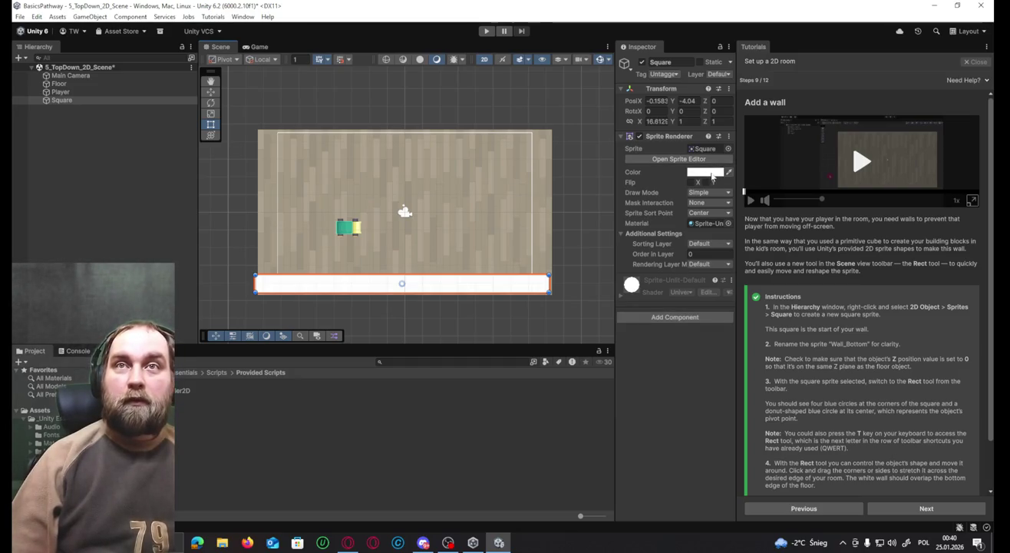
Color the new wall red (FF0000).
click(712, 176)
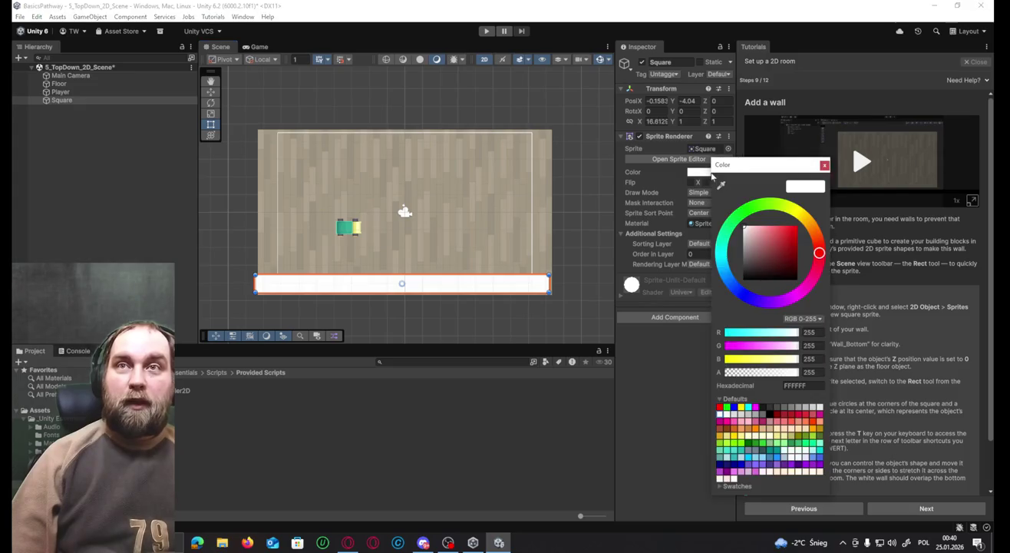
click(806, 227)
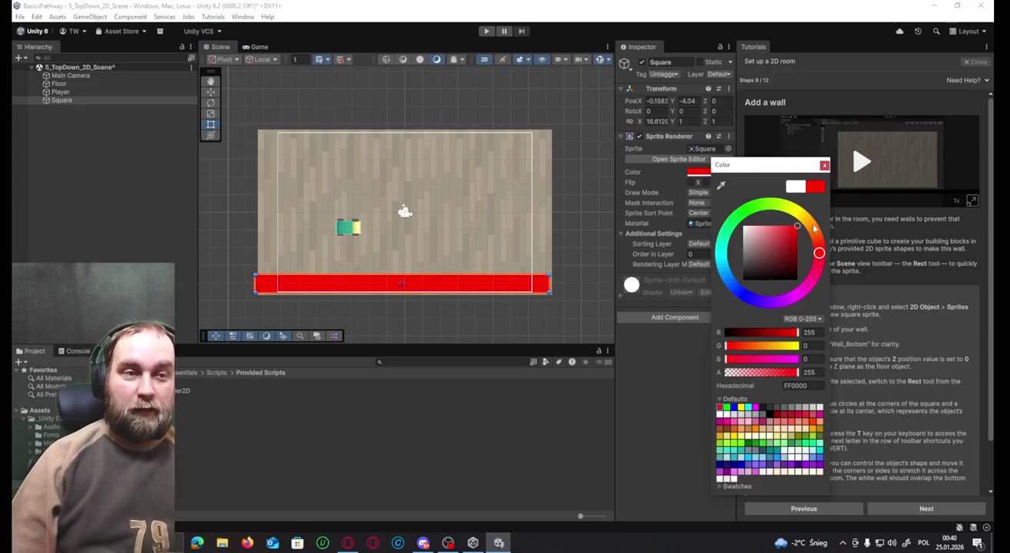
click(427, 285)
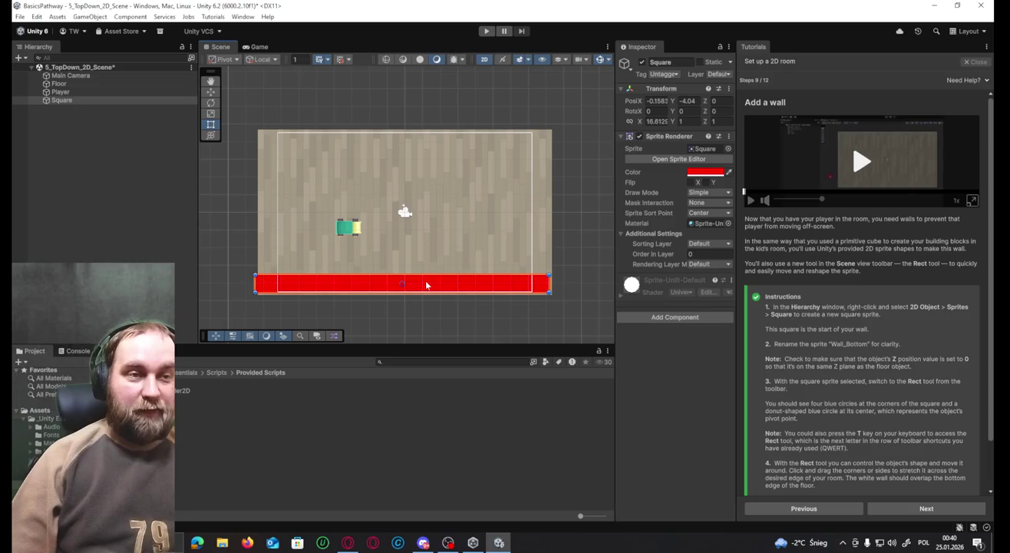
Place a wall copy along the top edge and duplicate another wall into the floor's middle.
key(w)
drag(409, 282, 416, 133)
key(ctrl+d)
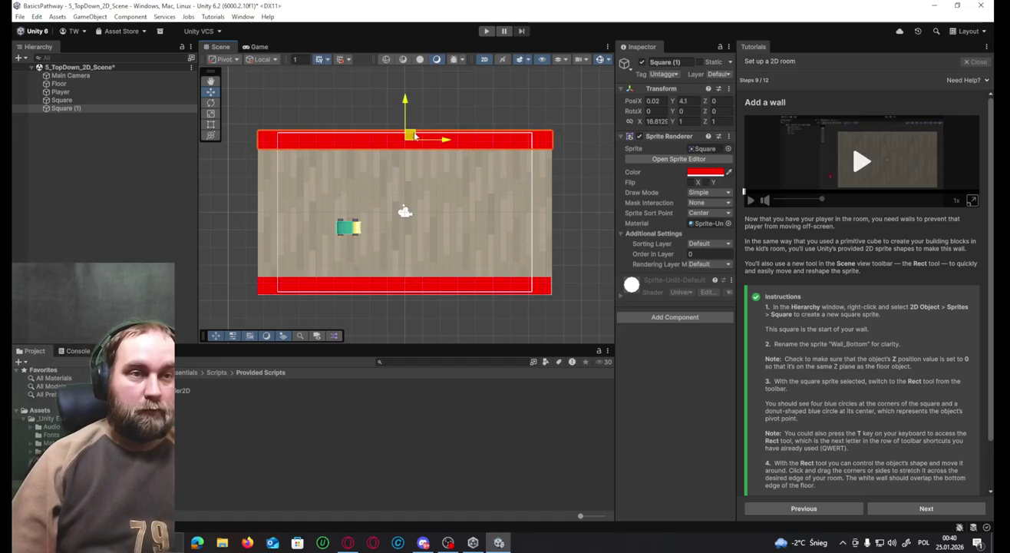
key(ctrl+d)
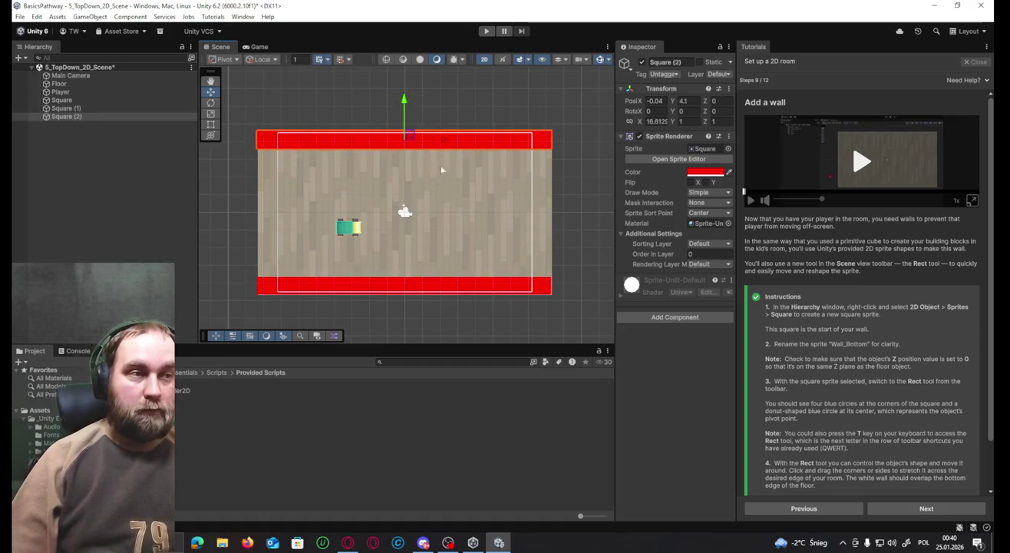
mouse_move(411, 136)
mouse_down()
mouse_move(411, 205)
mouse_move(420, 198)
mouse_move(484, 340)
mouse_move(491, 296)
mouse_up()
Rotate the new wall -90°, shorten it to the floor's height, and place it at the left edge (X -7.83).
key(e)
key(w)
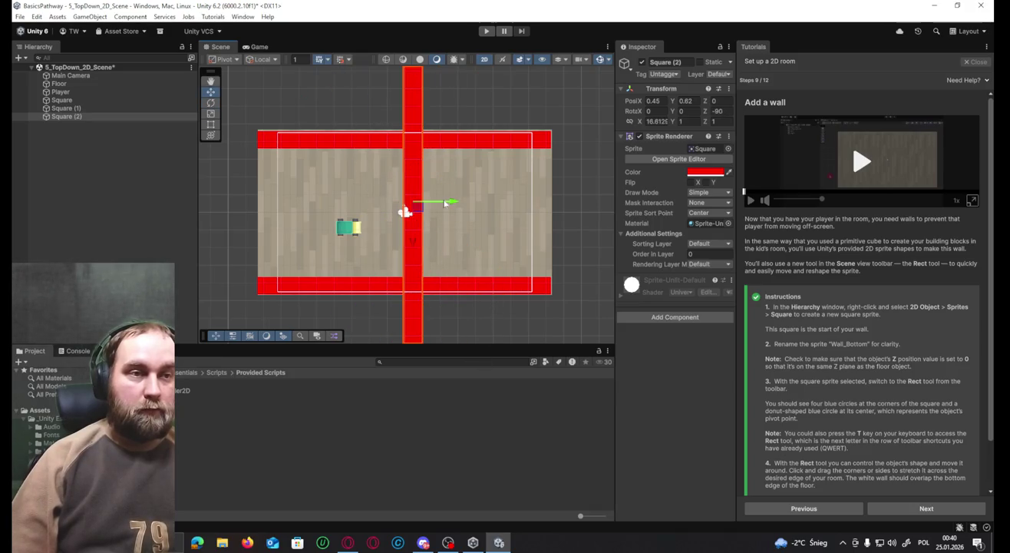
scroll(441, 122, down, 1)
scroll(441, 123, down, 1)
key(t)
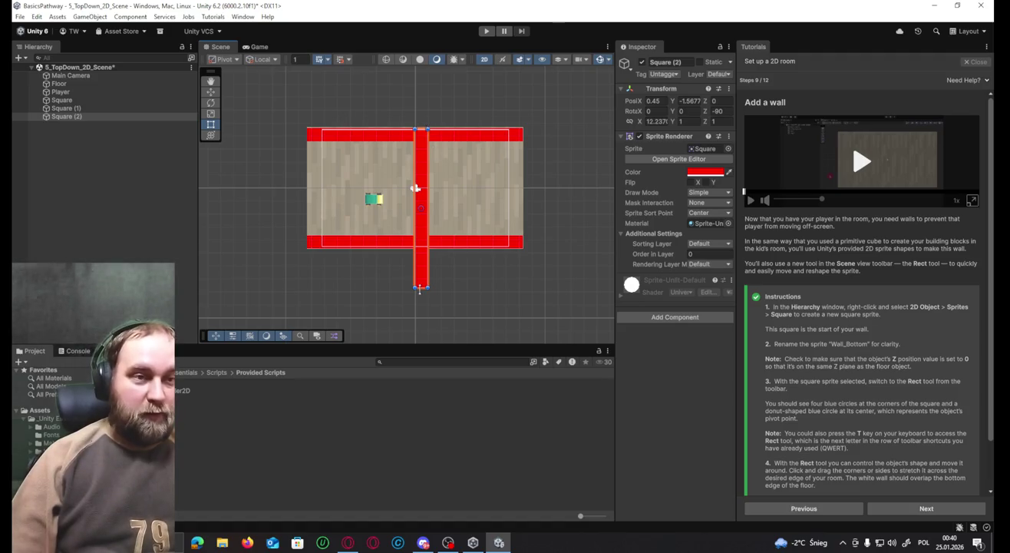
drag(421, 289, 420, 262)
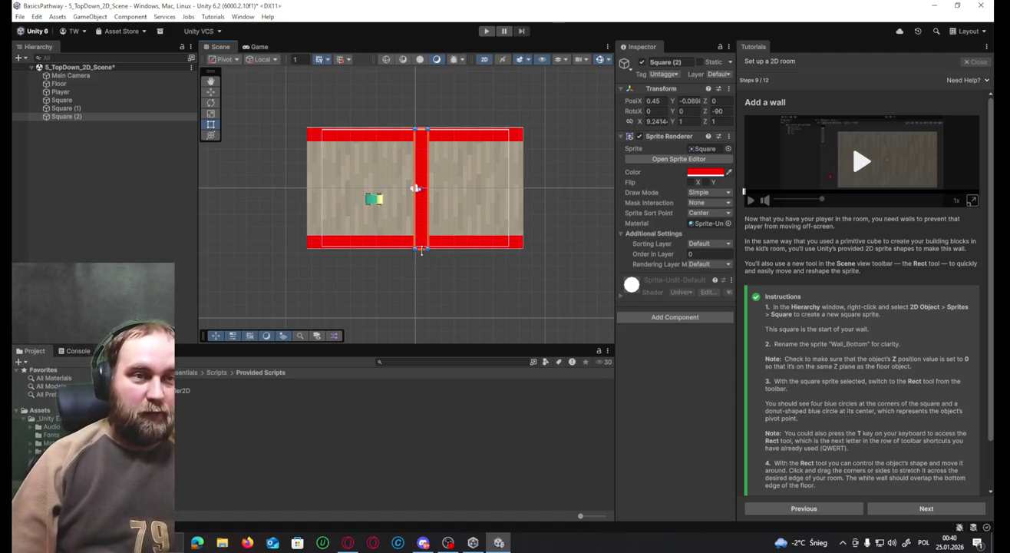
key(w)
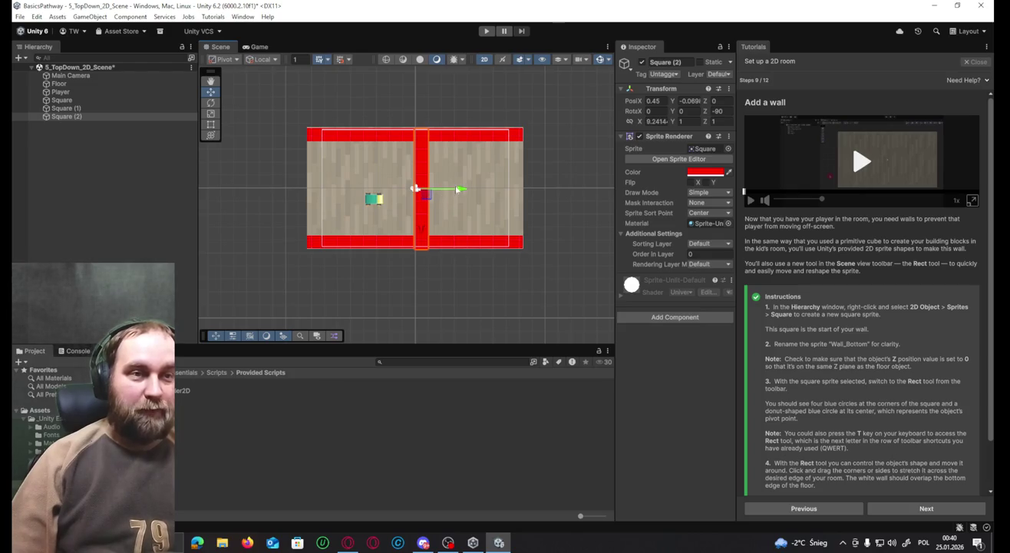
click(415, 187)
click(417, 216)
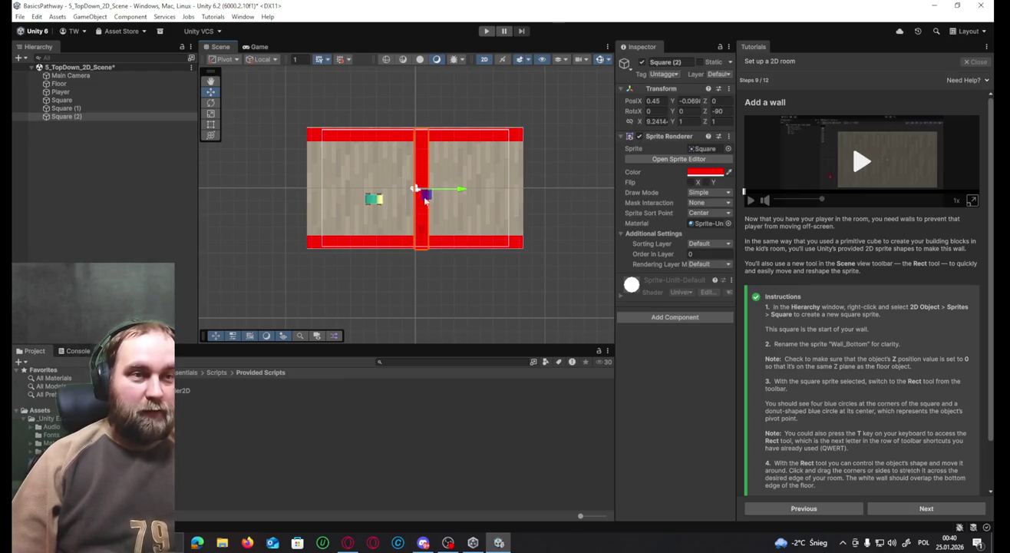
drag(460, 192, 352, 192)
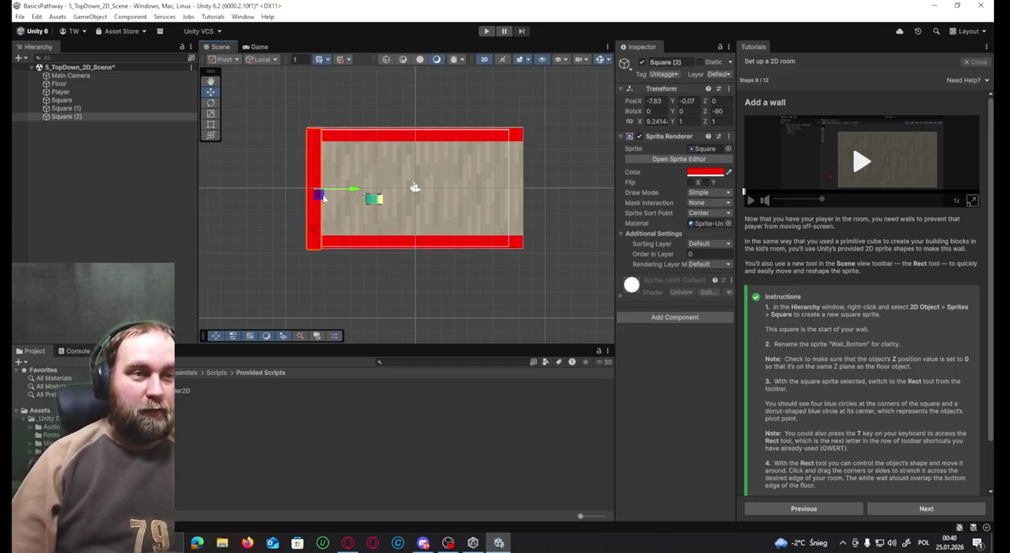
drag(315, 225, 313, 226)
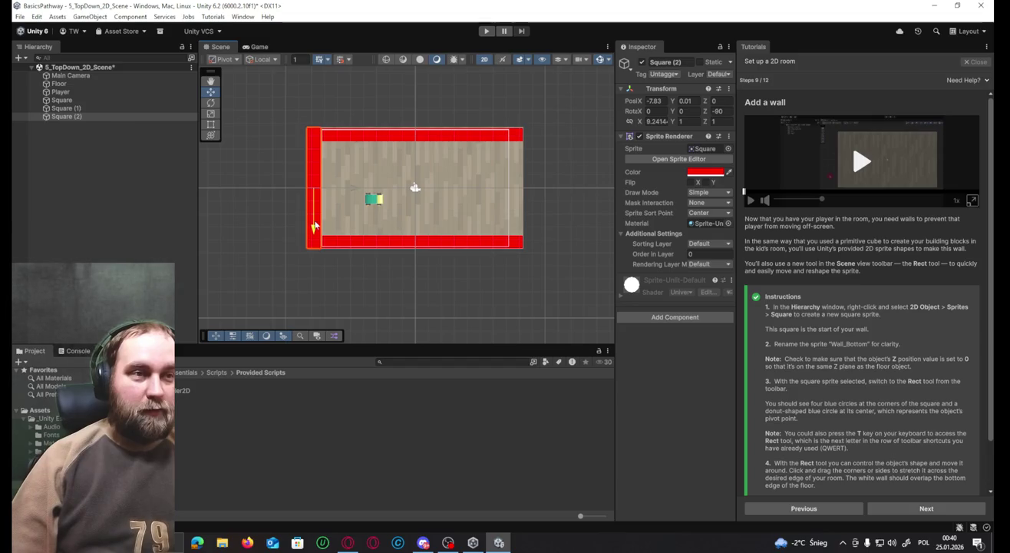
Duplicate the left wall and move the copy to the right edge at X 7.74.
key(ctrl+d)
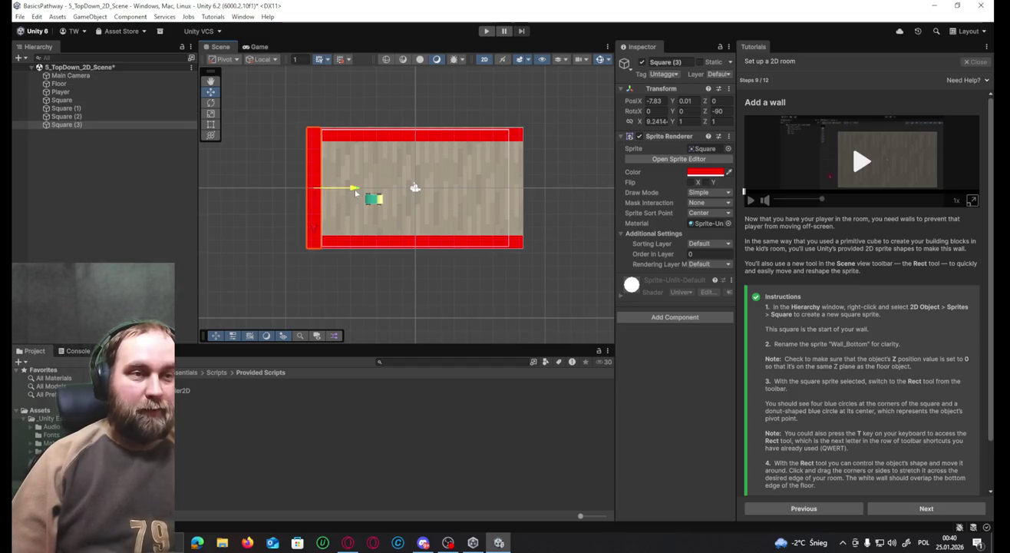
drag(355, 193, 557, 203)
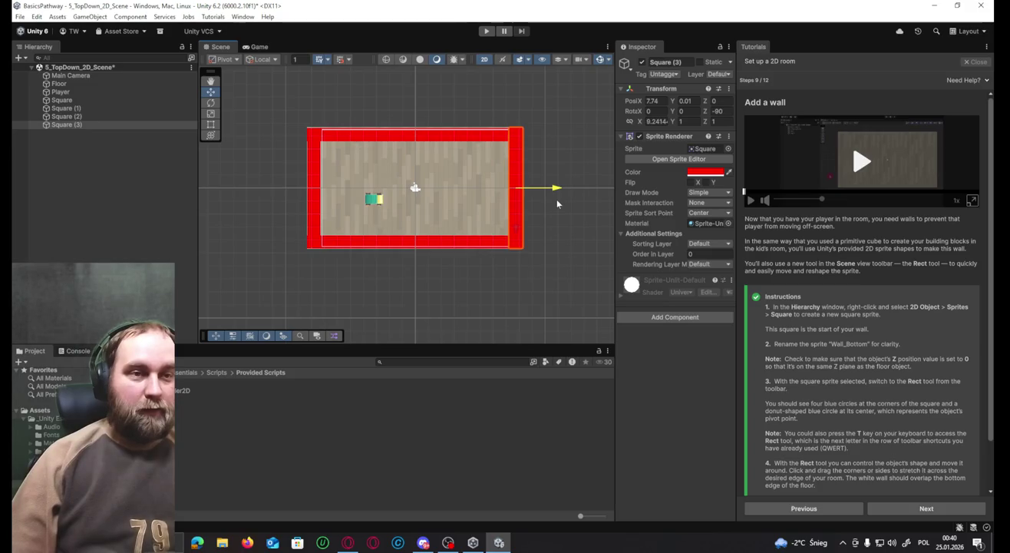
click(98, 199)
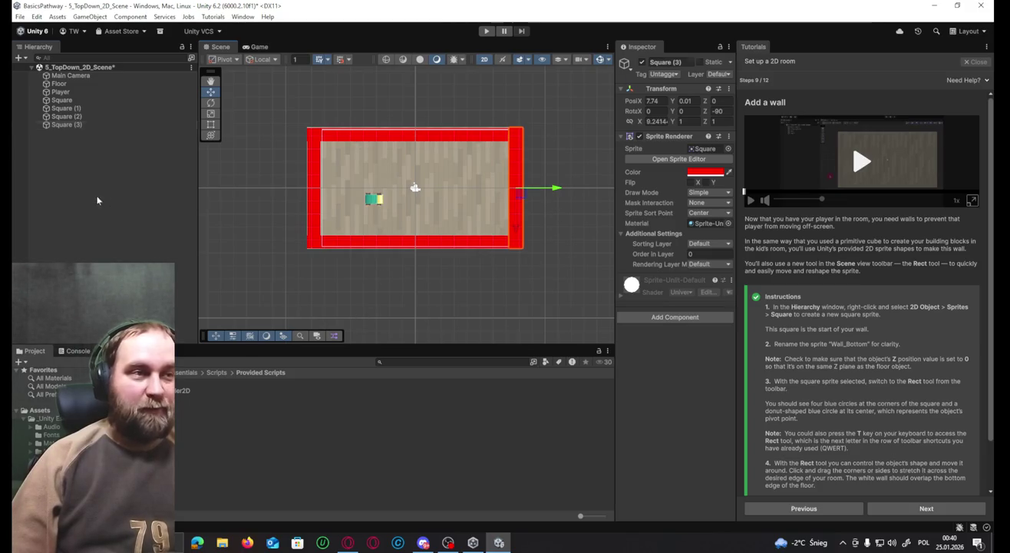
Create an empty GameObject named 'Walls' in the Hierarchy.
right_click(96, 197)
click(192, 363)
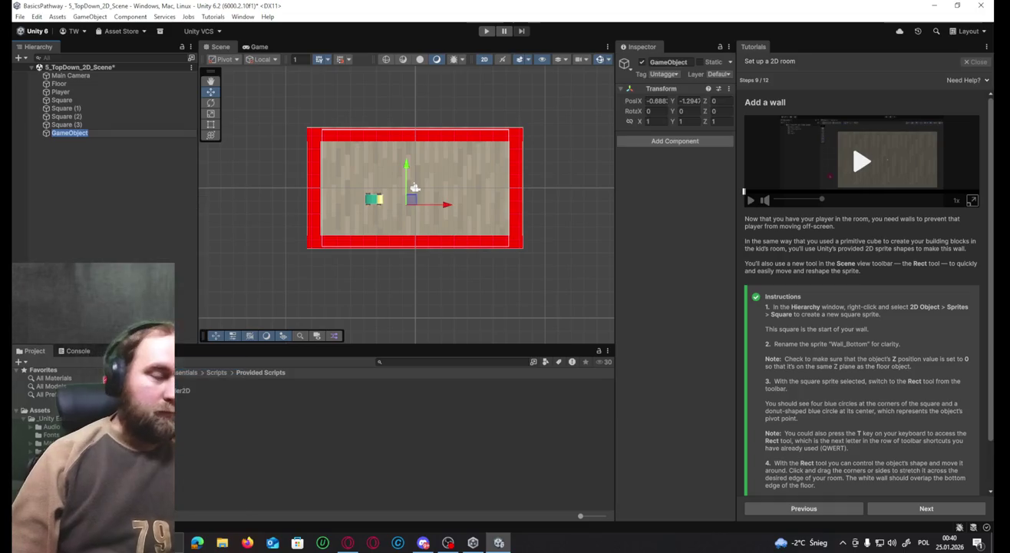
text(Walls)
key(Return)
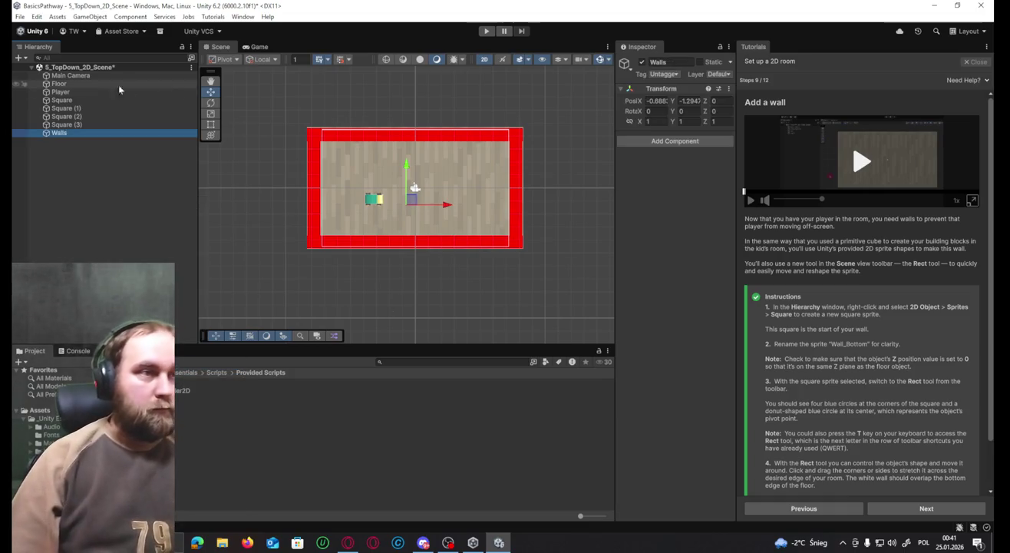
Nest Square through Square (3) under Walls and collapse its foldout.
click(99, 99)
shift+click(89, 125)
drag(92, 105, 62, 133)
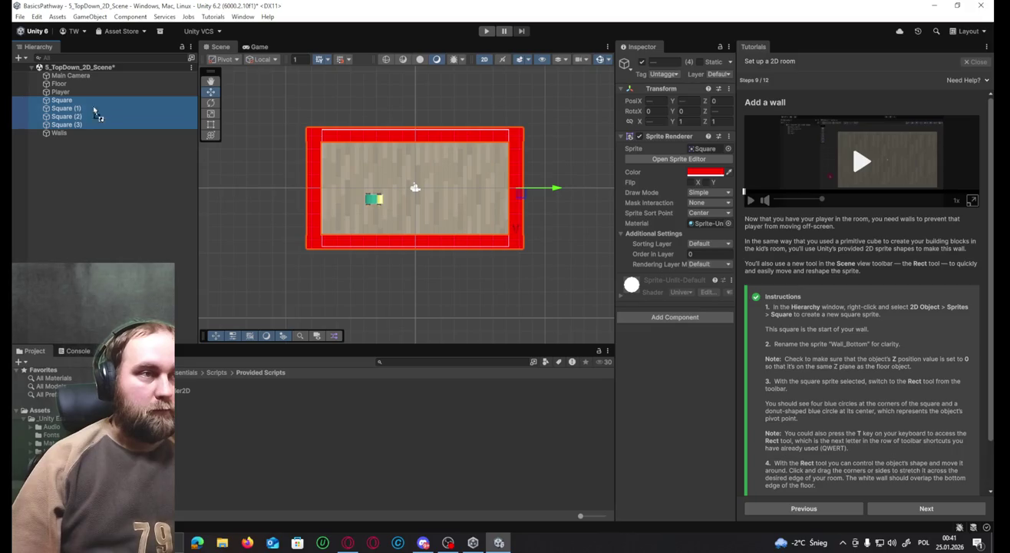
click(39, 100)
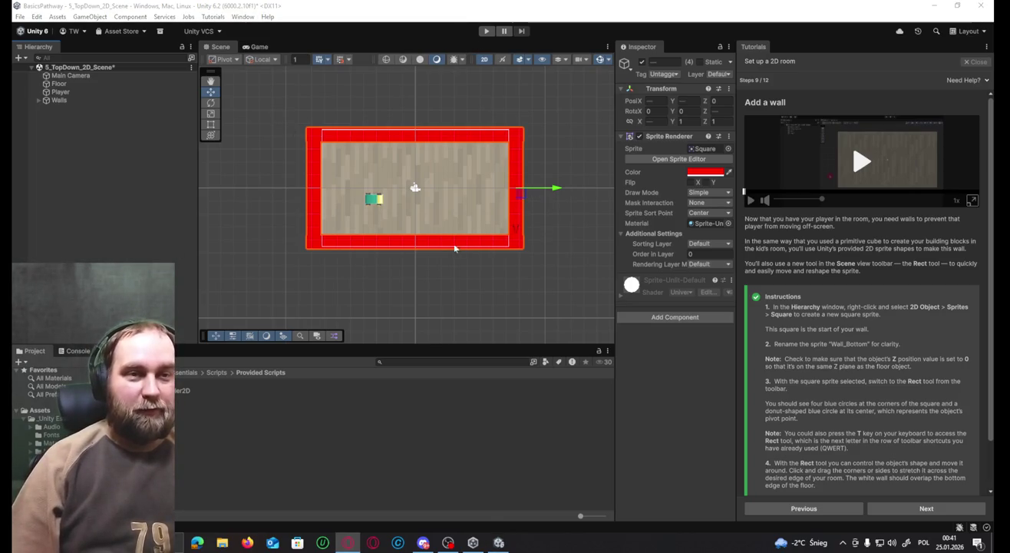
click(383, 240)
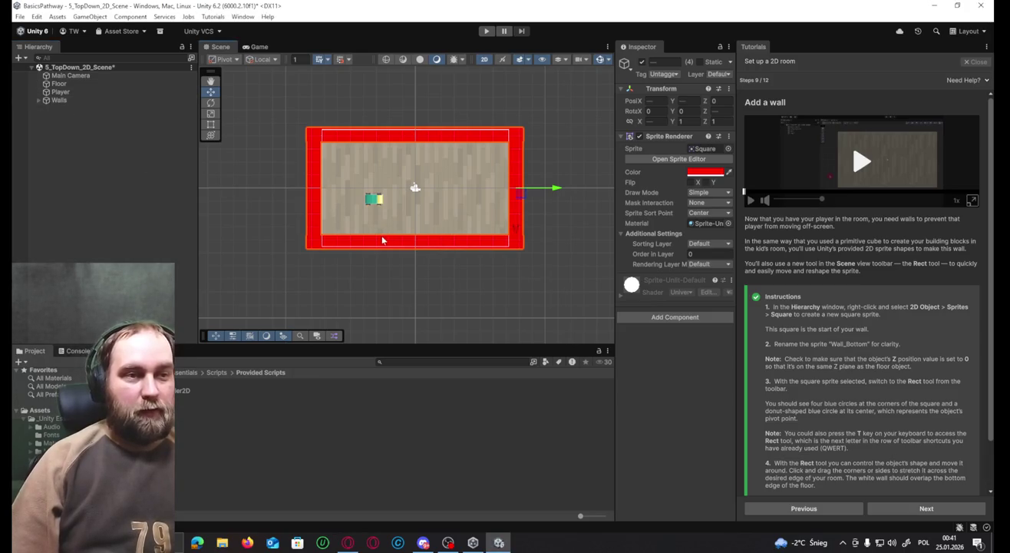
Add a Box Collider 2D to the bottom wall and the right wall, Square (3).
click(646, 317)
text(rig)
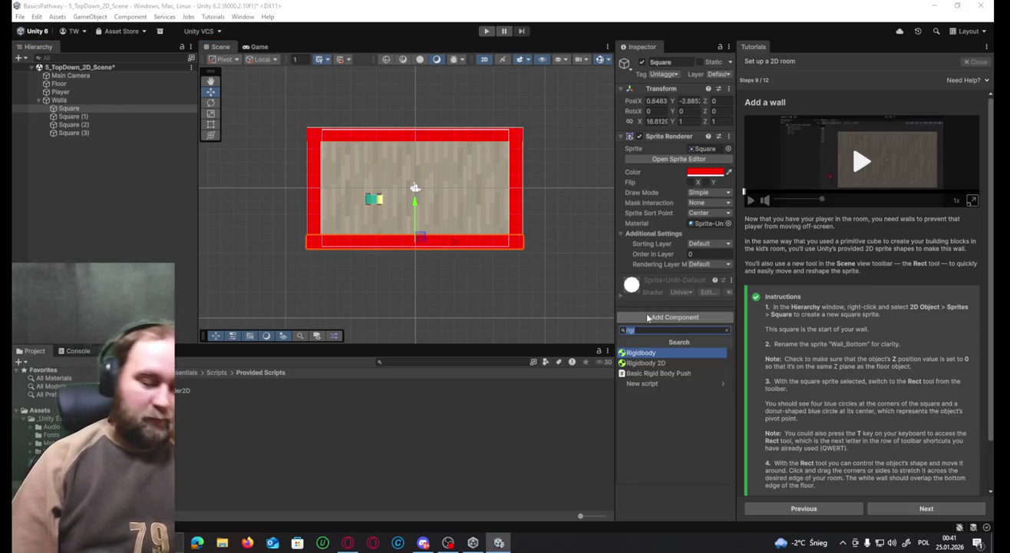
text(coll)
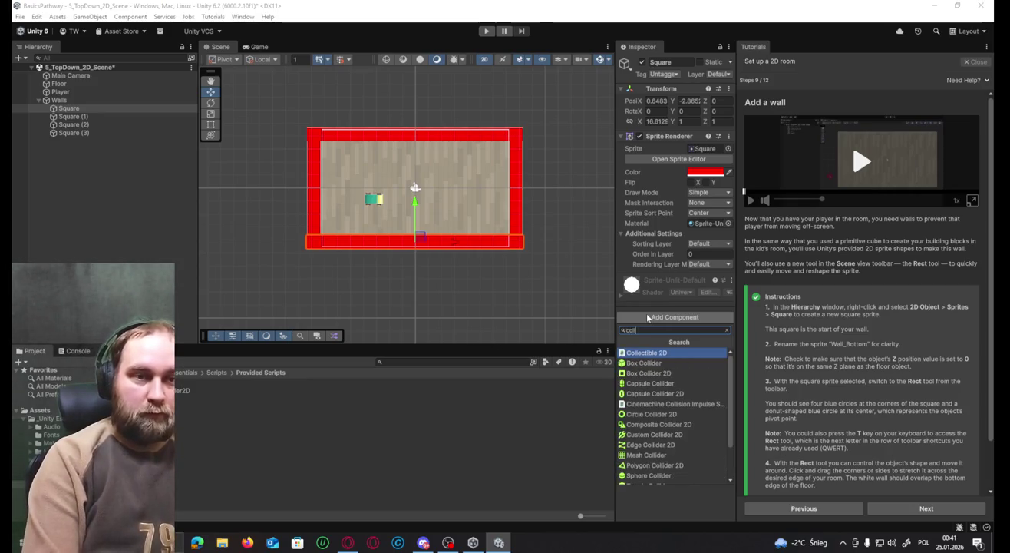
key(Down)
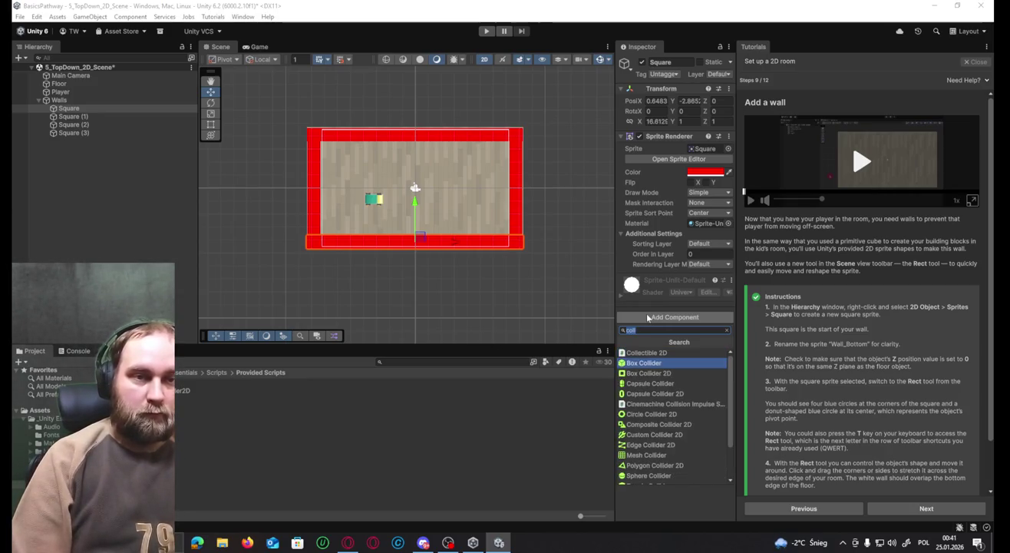
key(Down)
key(Return)
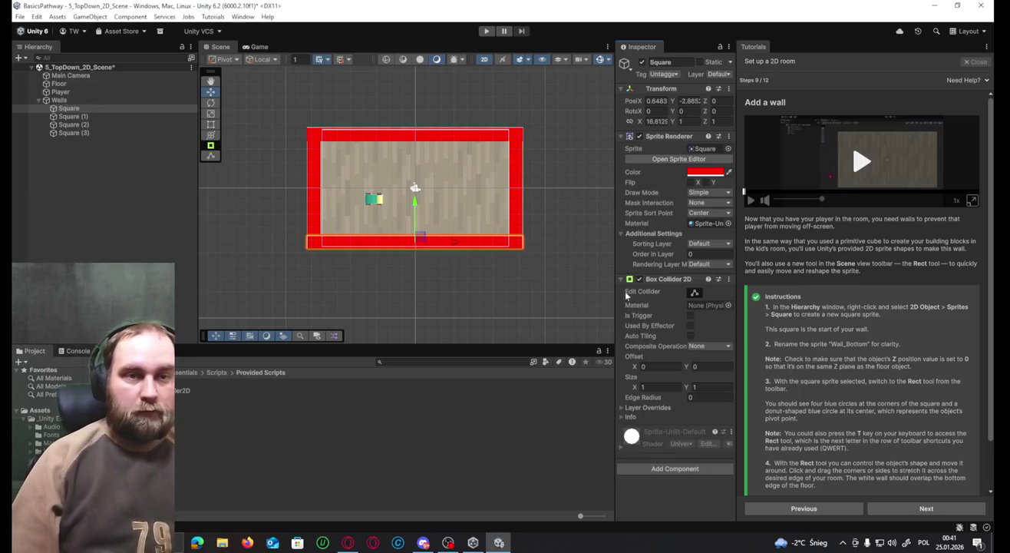
click(519, 204)
click(661, 321)
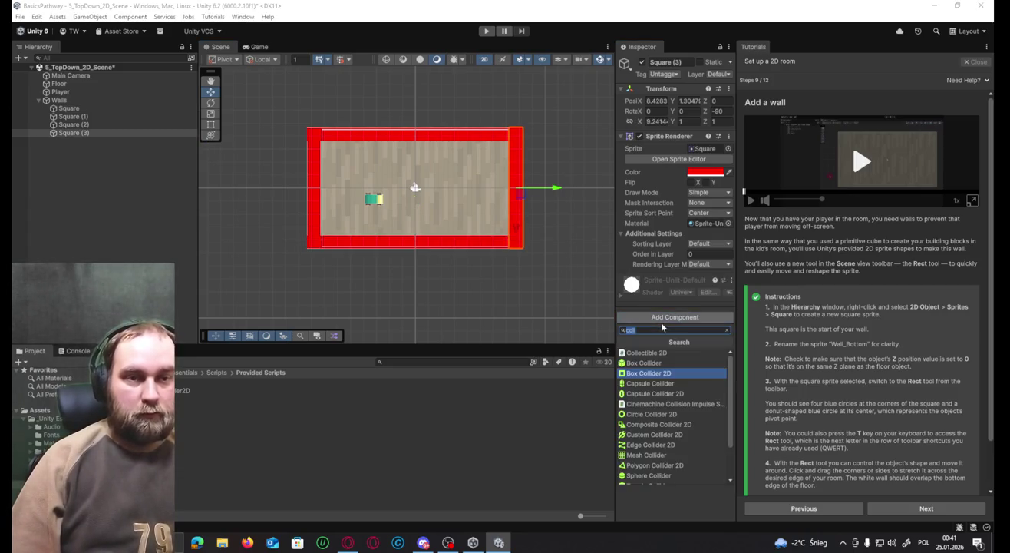
text(box)
click(648, 362)
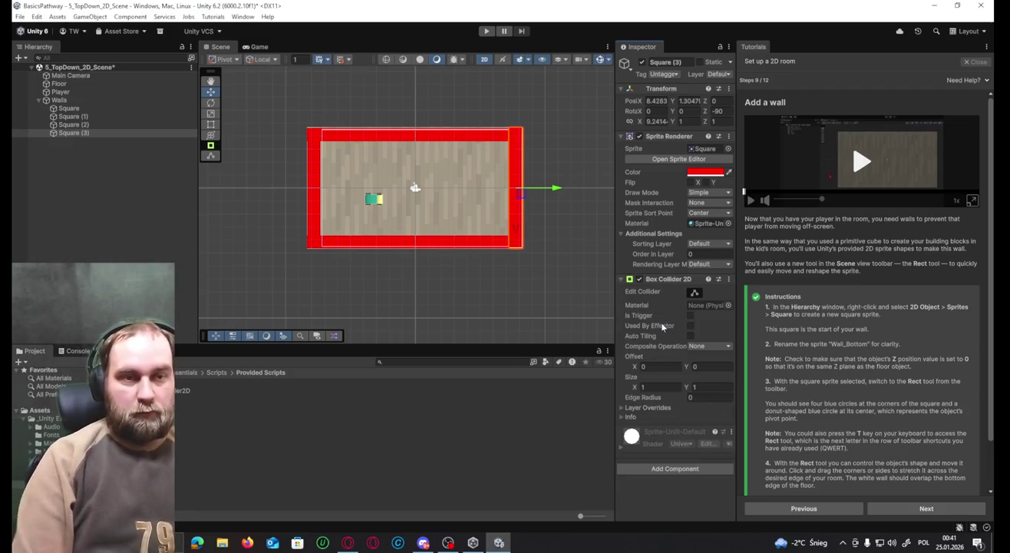
Add Box Collider 2D to the top and left walls, Square (1) and Square (2), then enter Play mode.
click(415, 135)
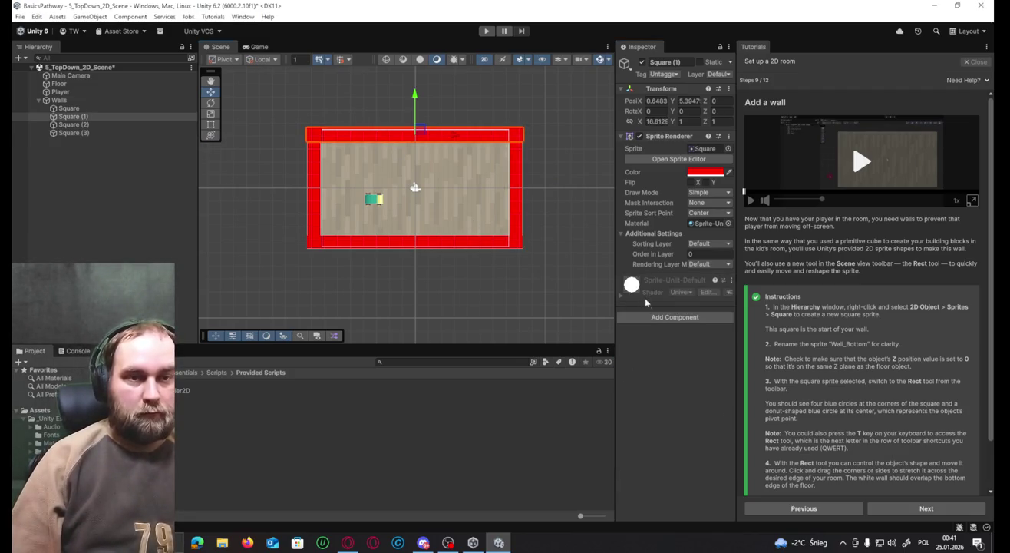
click(674, 317)
click(652, 362)
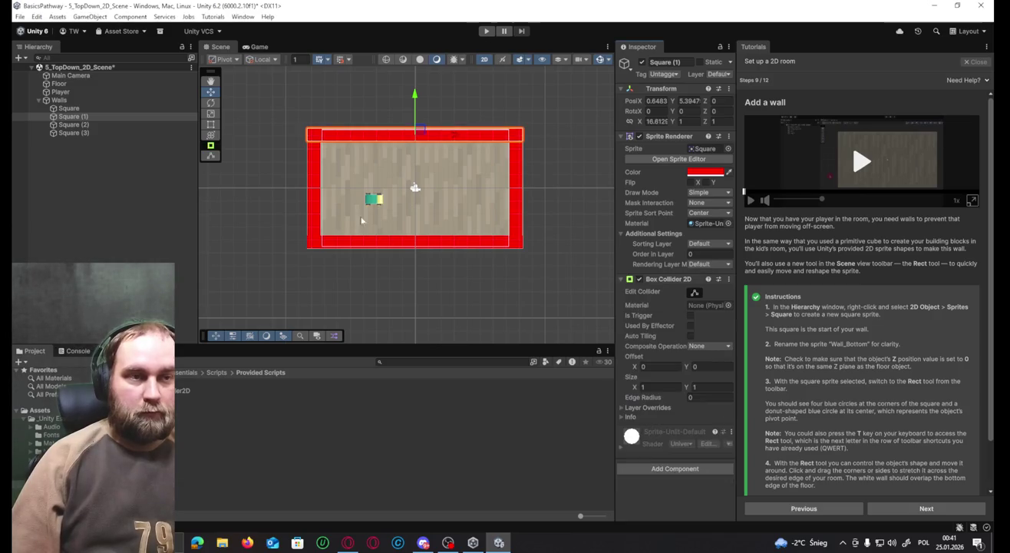
click(310, 208)
click(663, 318)
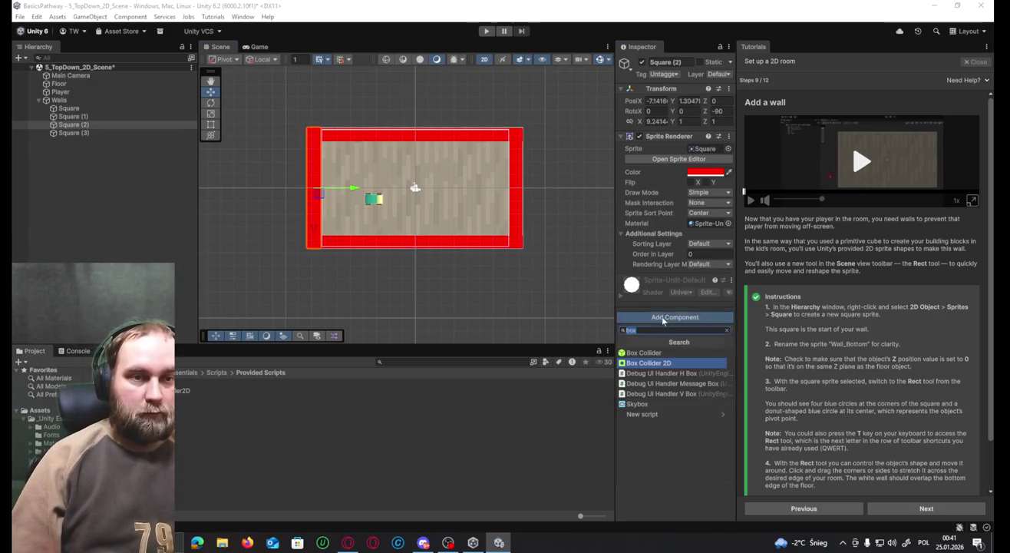
click(651, 363)
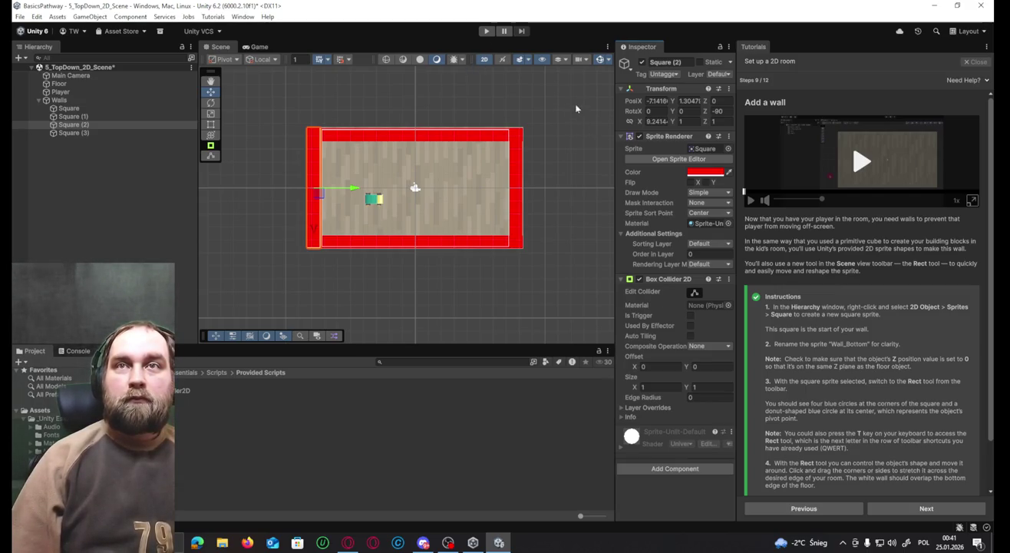
click(488, 31)
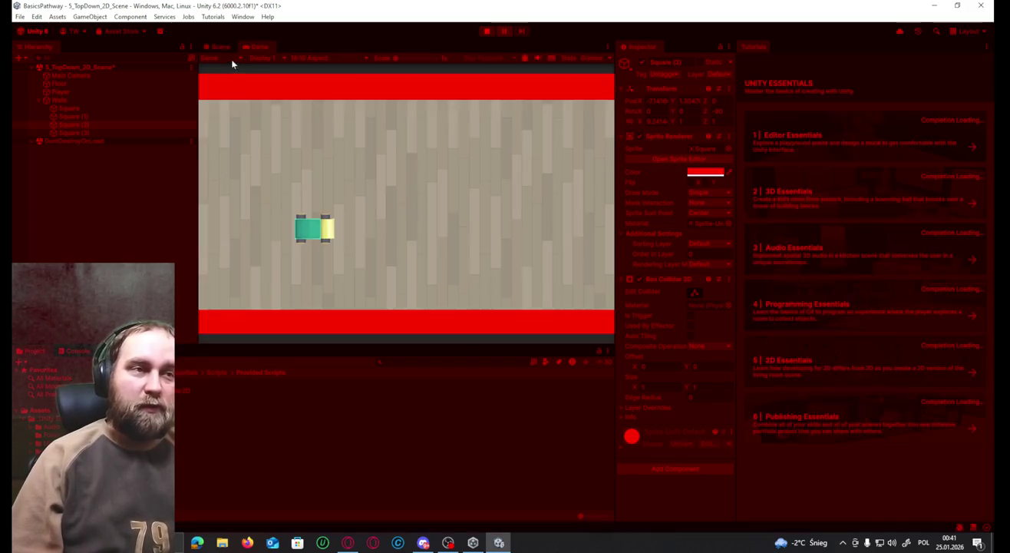
Drive the car up and down with the arrow keys, exit Play mode, and select Player.
key(Up)
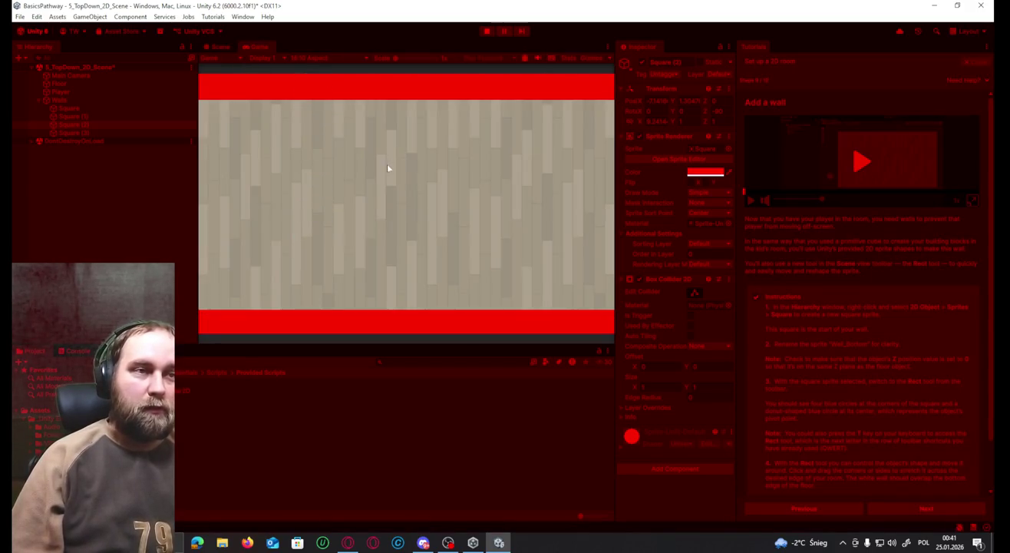
key(Down)
click(487, 31)
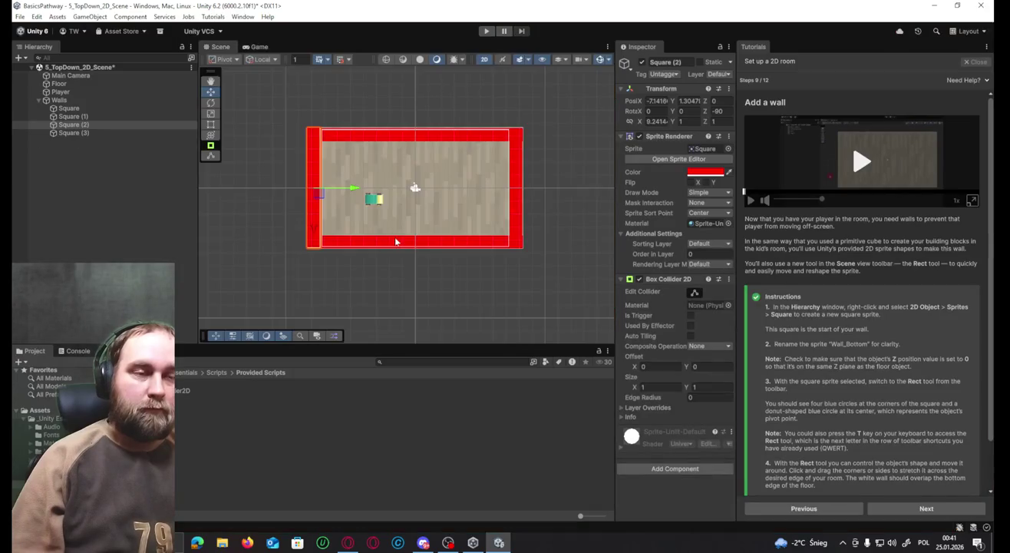
click(380, 203)
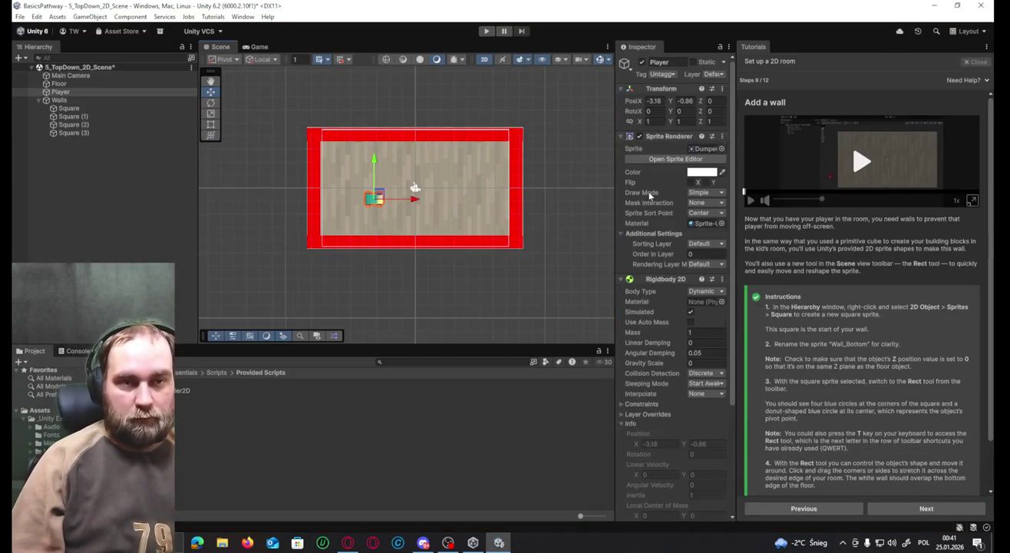
Add a Box Collider 2D to the Player car via a 'coll' component search.
scroll(648, 198, down, 5)
click(674, 508)
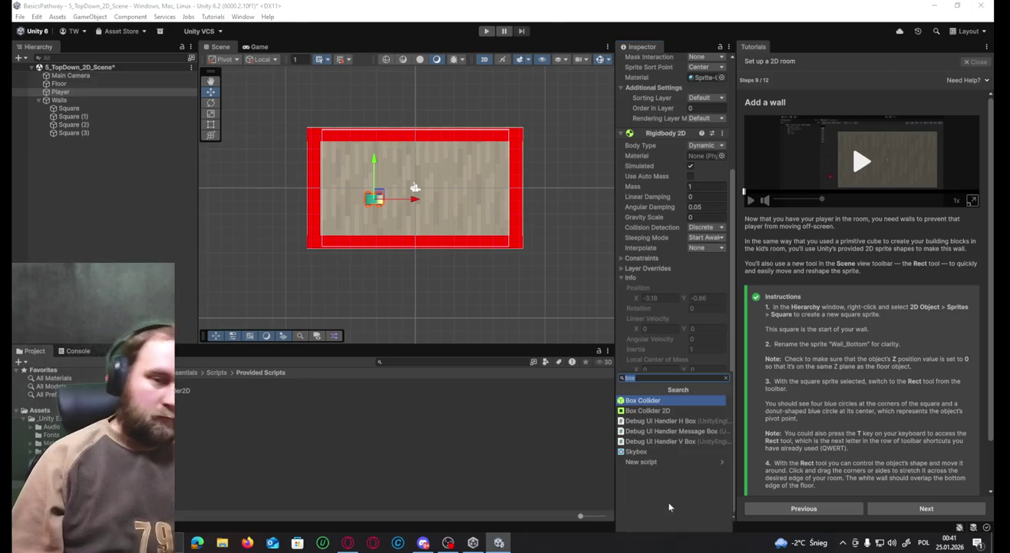
text(coll)
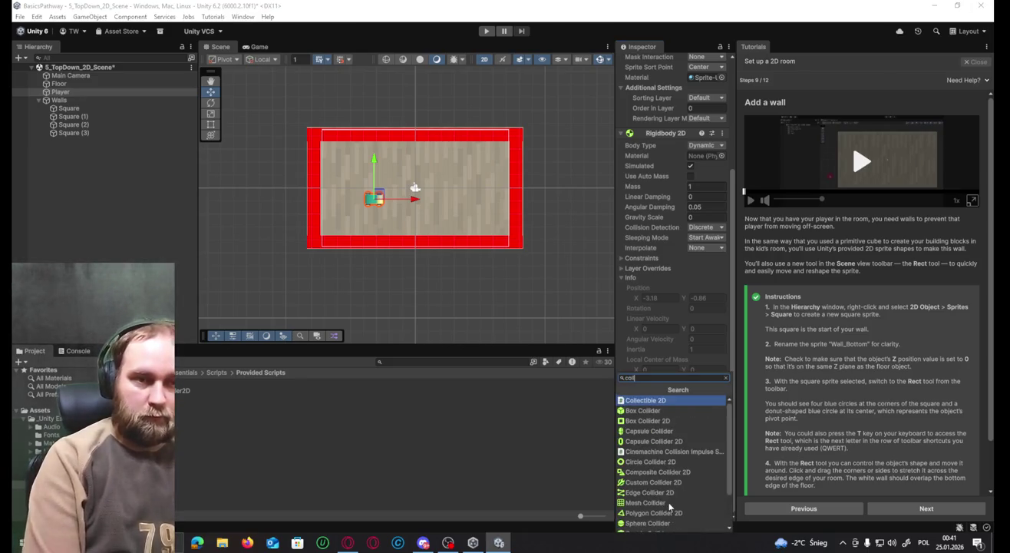
key(Down)
key(Down)
key(Return)
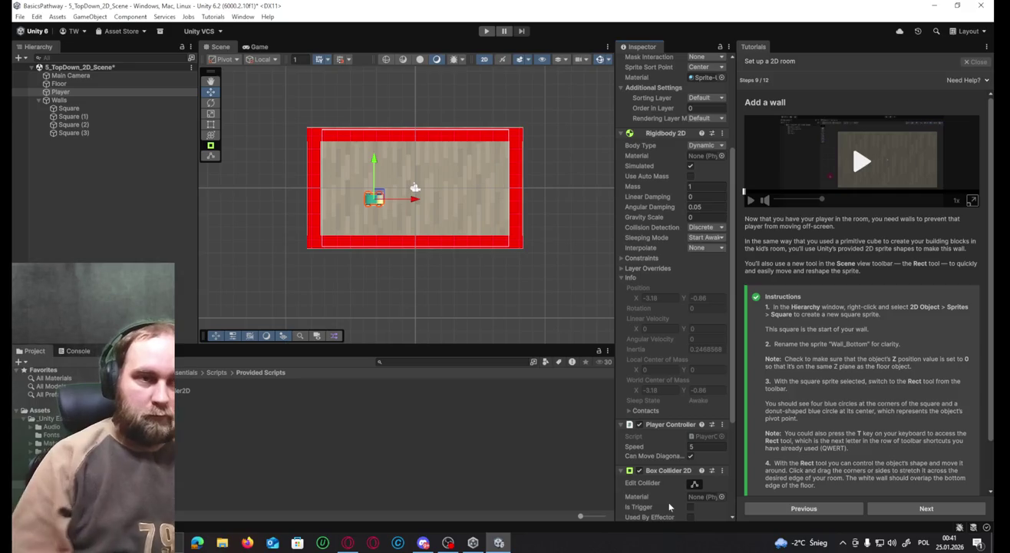
Play-test driving the car into each wall with the arrow keys, then exit Play mode.
click(486, 33)
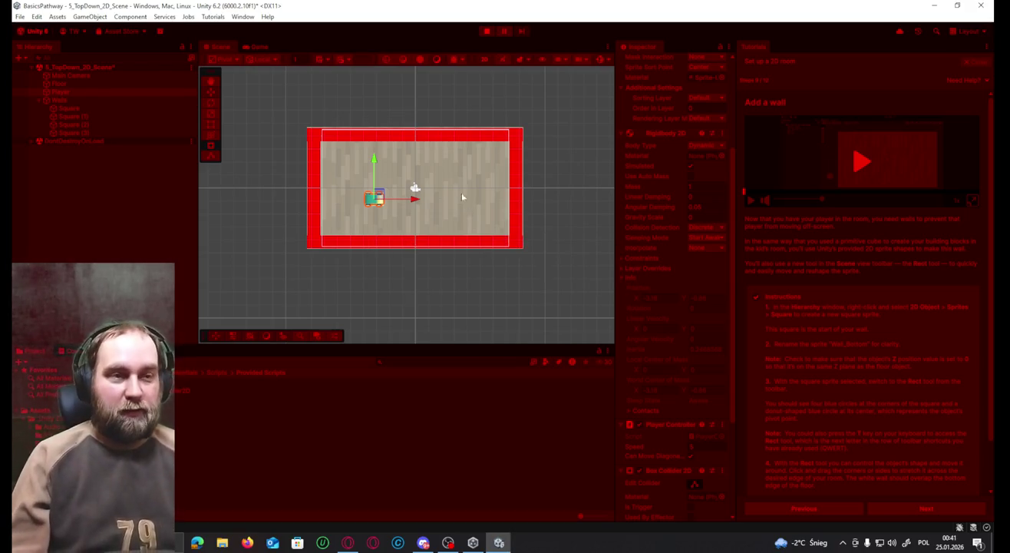
key(Up)
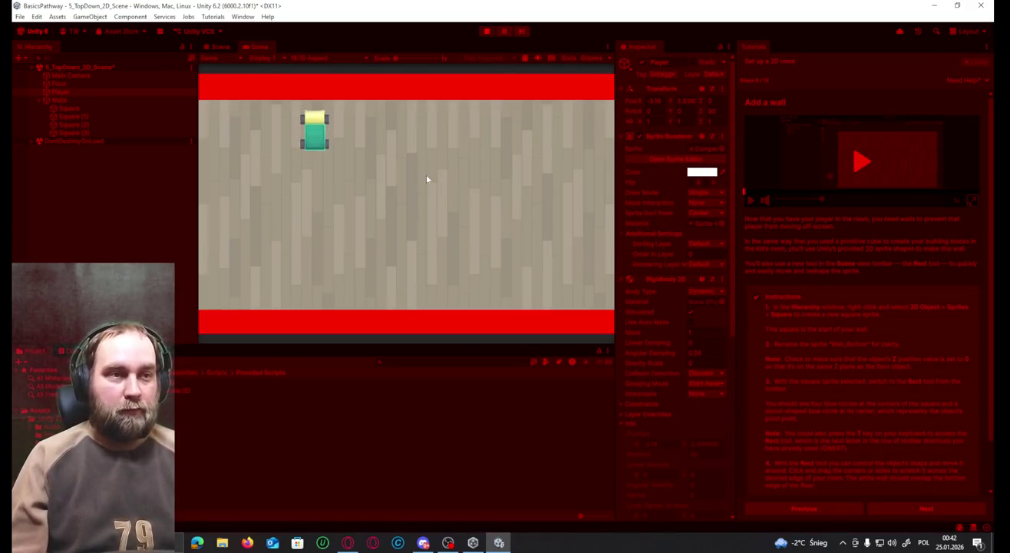
key(Right)
key(Down)
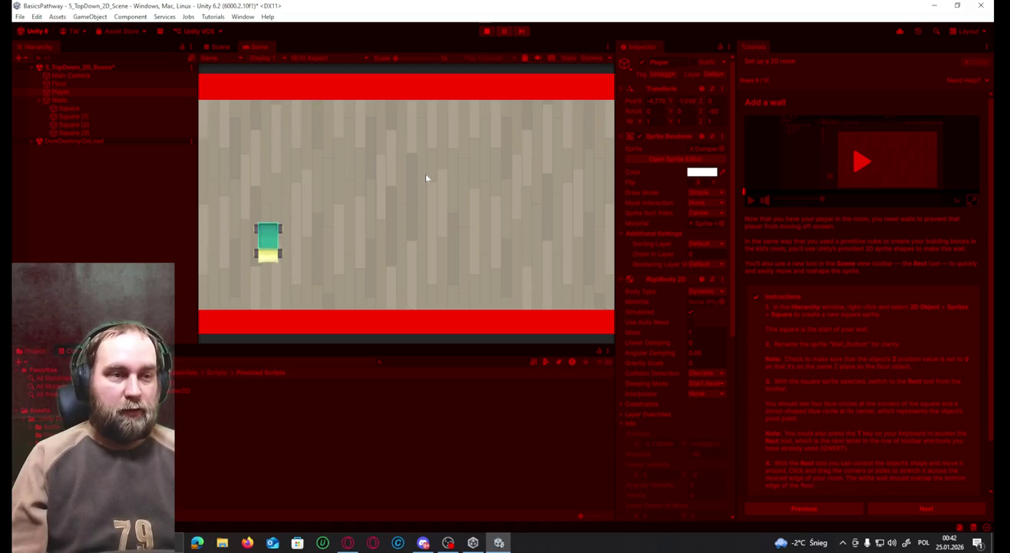
key(Left)
key(Right)
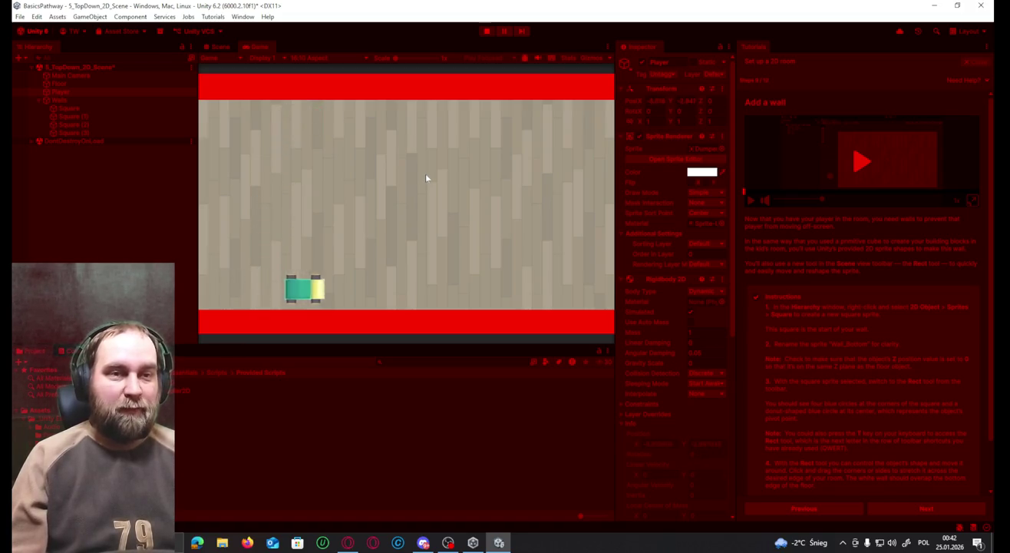
key(Up)
key(Right)
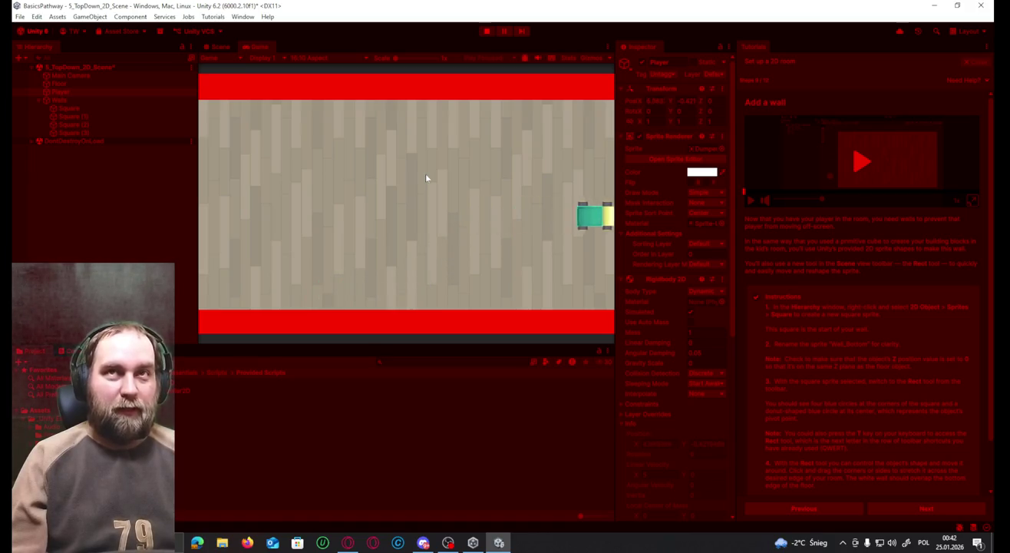
key(Left)
click(493, 33)
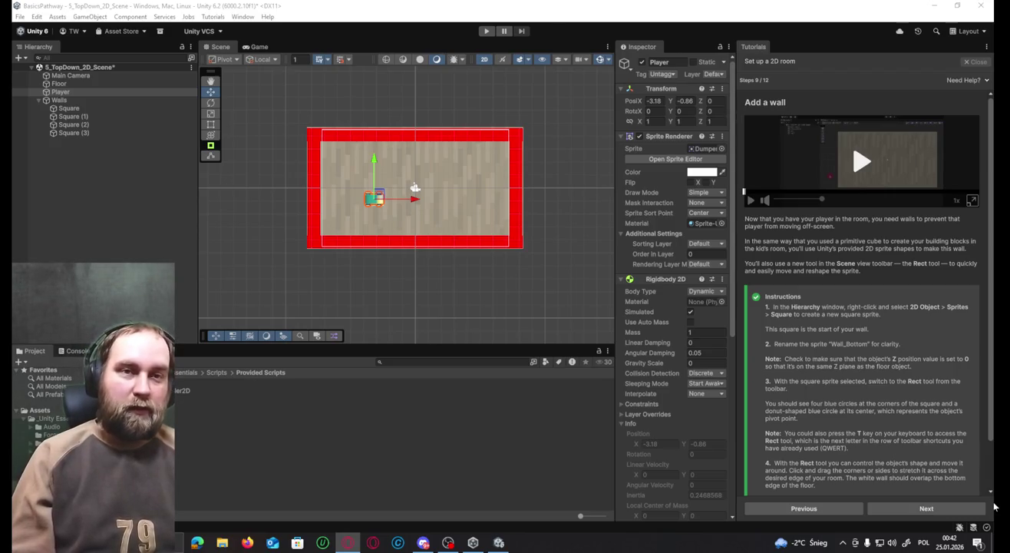
Advance the tutorial past Add 2D colliders and Make the remaining walls to the review step.
click(940, 513)
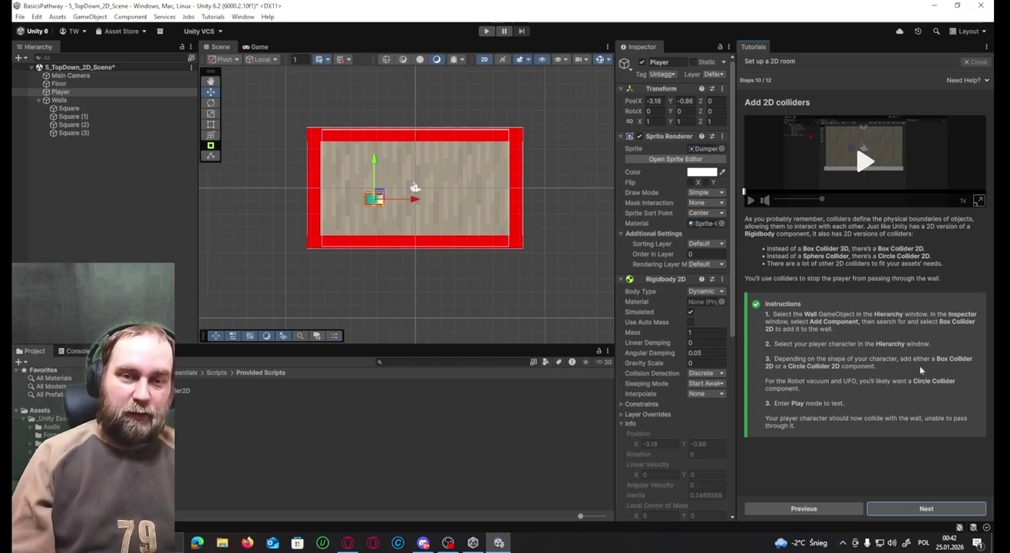
click(921, 510)
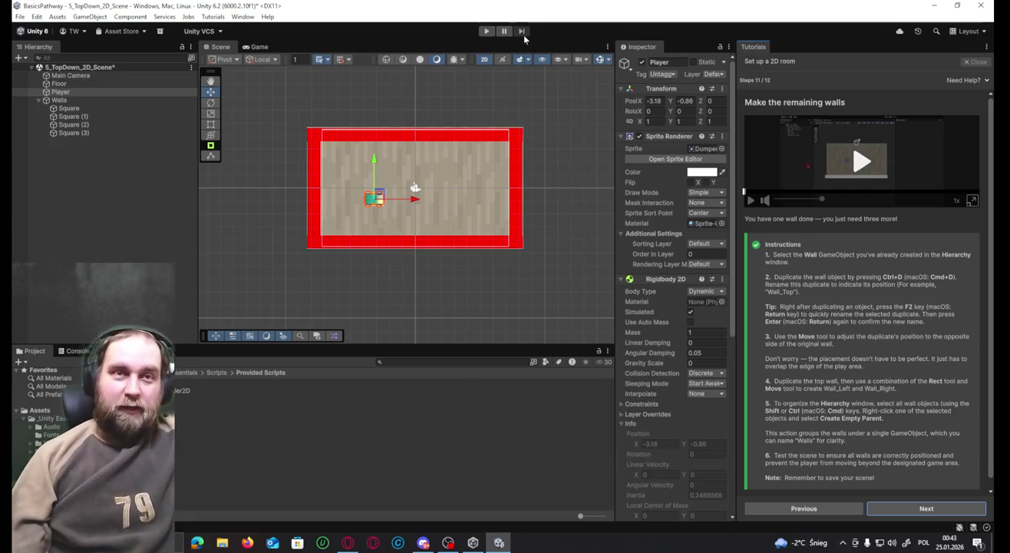
key(alt+Tab)
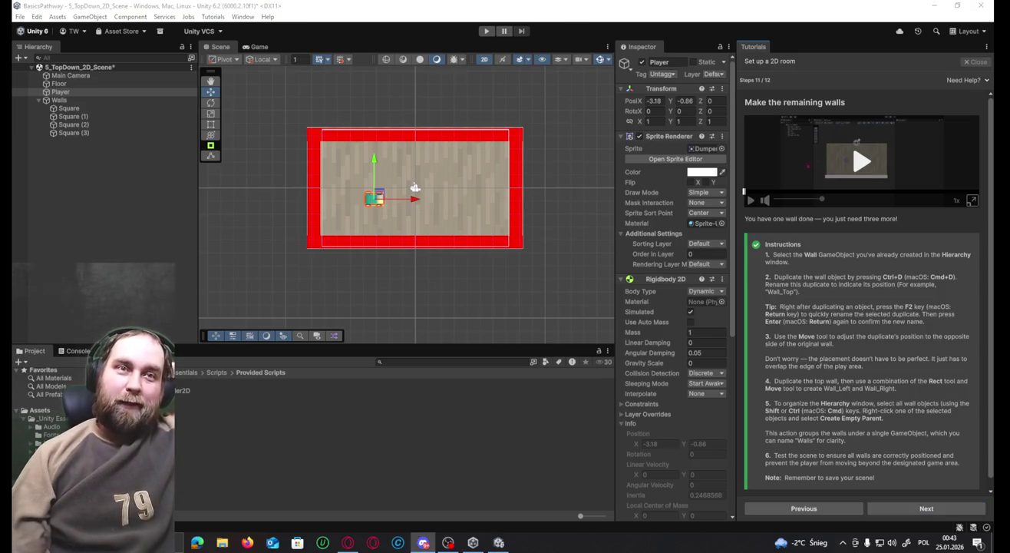
key(alt+Tab)
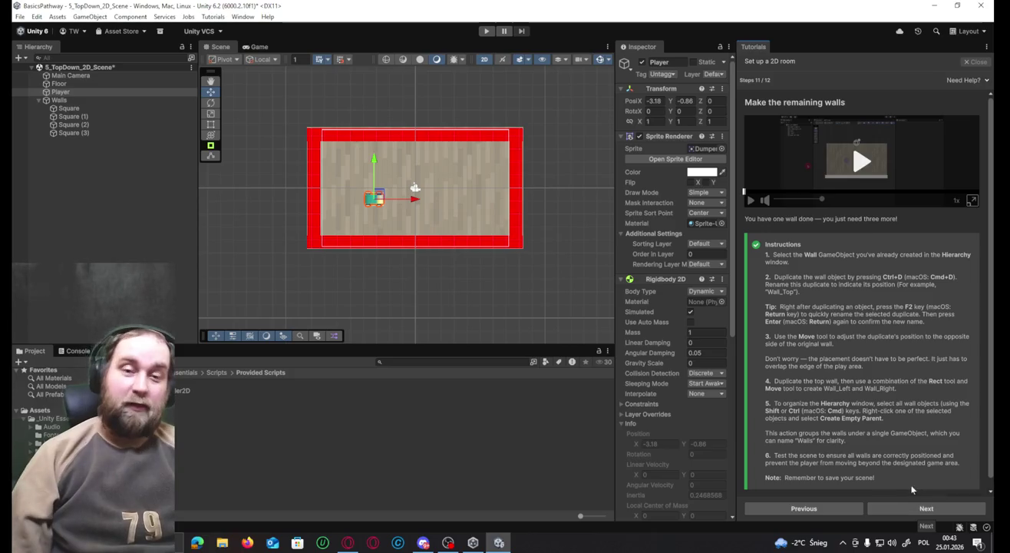
click(921, 505)
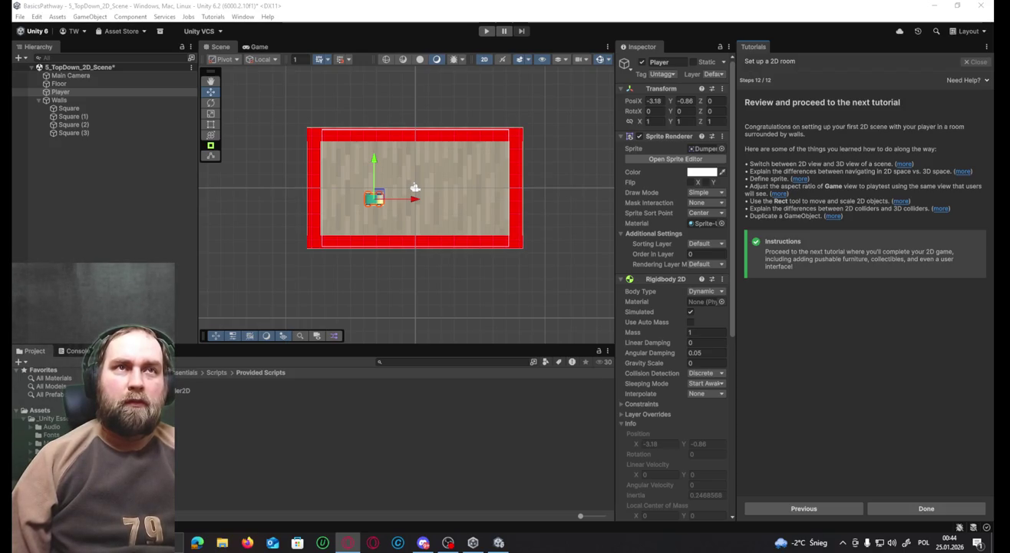
Finish the 2D room tutorial, save the scene, and start Complete your 2D Puzzle Game.
click(925, 508)
key(Return)
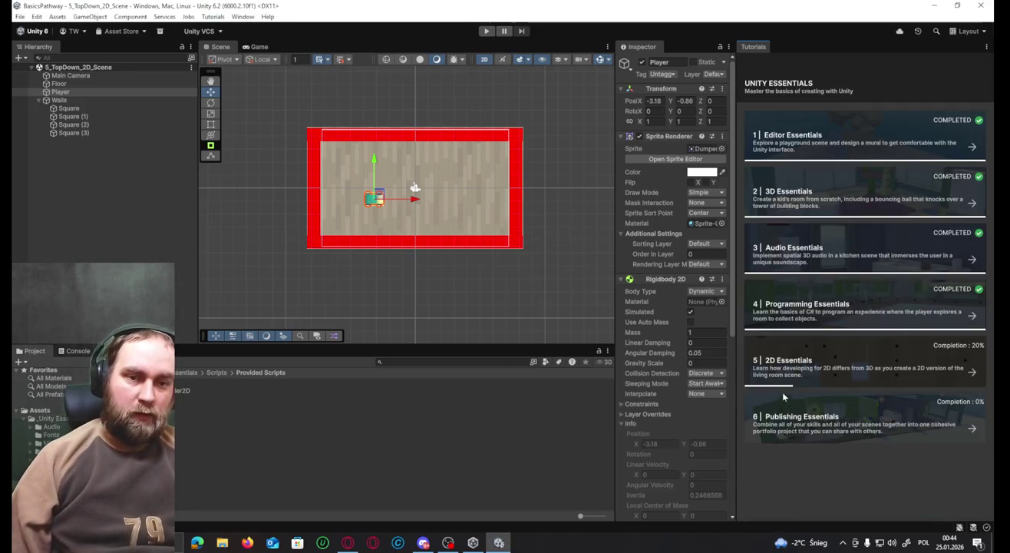
click(970, 373)
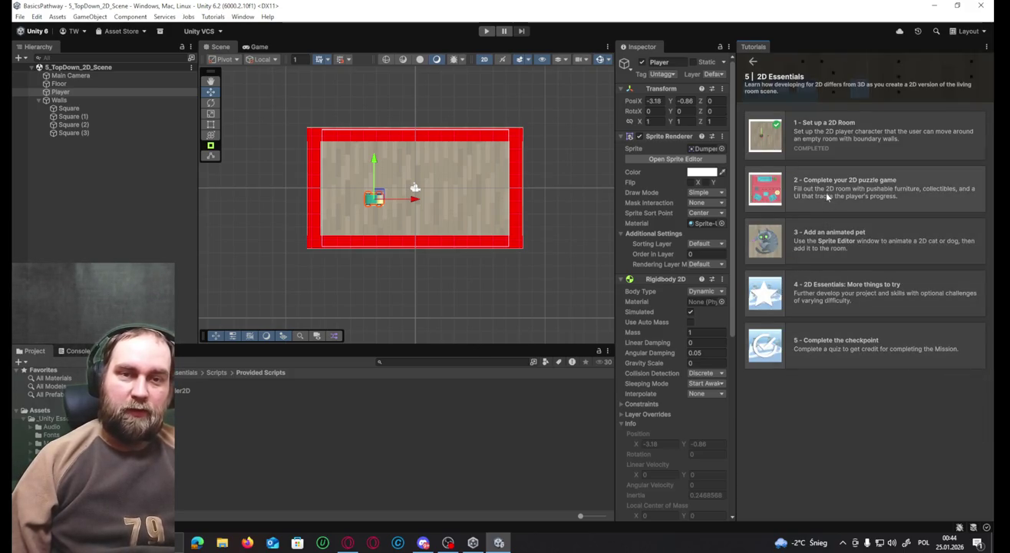
click(911, 192)
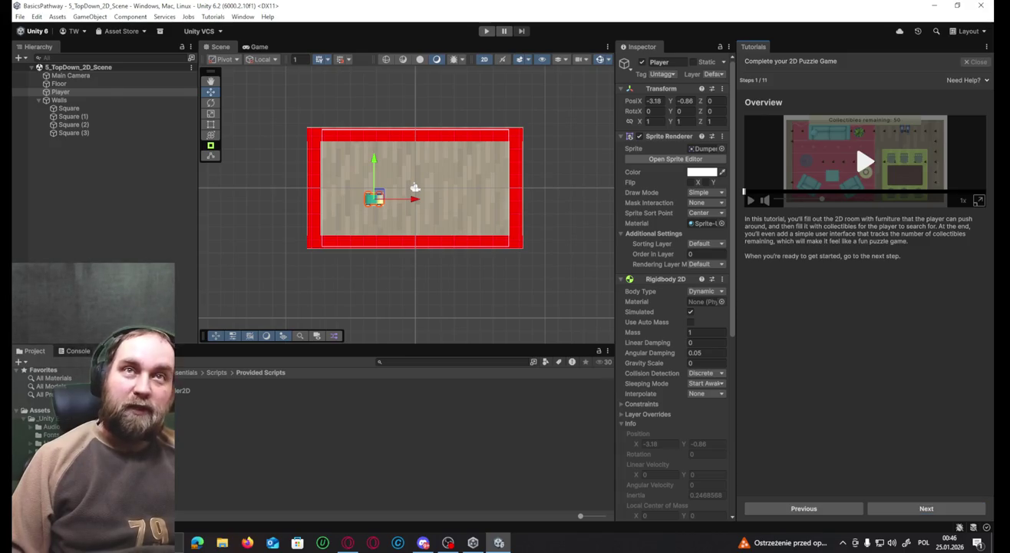
Leave the Unity Editor for the Opera browser window with Alt+Tab.
key(alt+Tab)
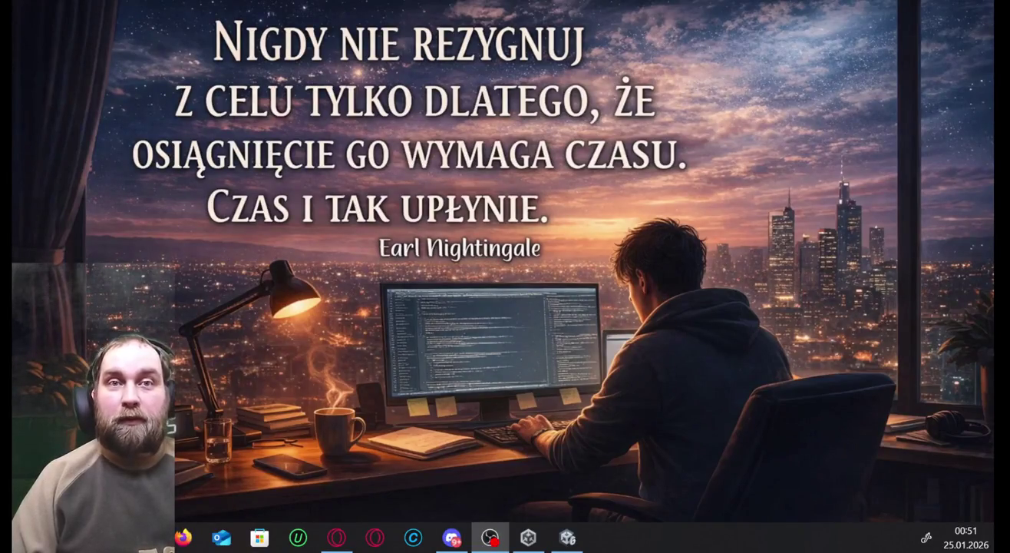
key(alt+Tab)
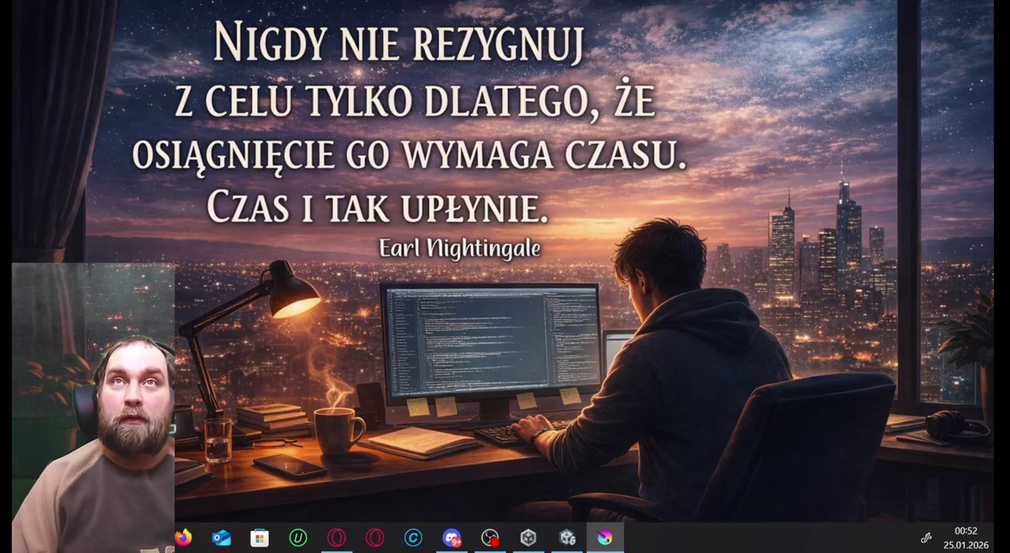
Centre the Krita window on screen and maximize it.
drag(664, 373, 537, 164)
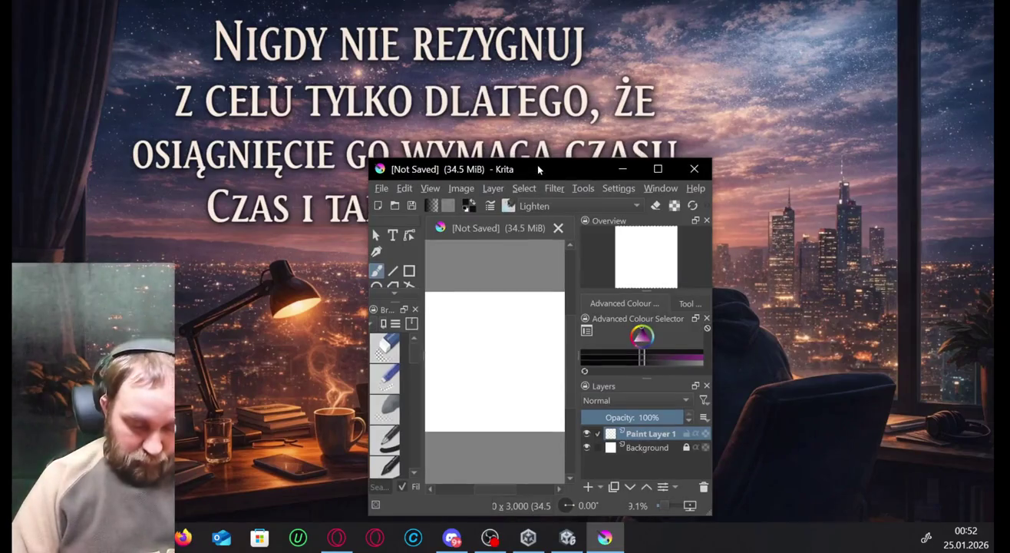
double_click(538, 164)
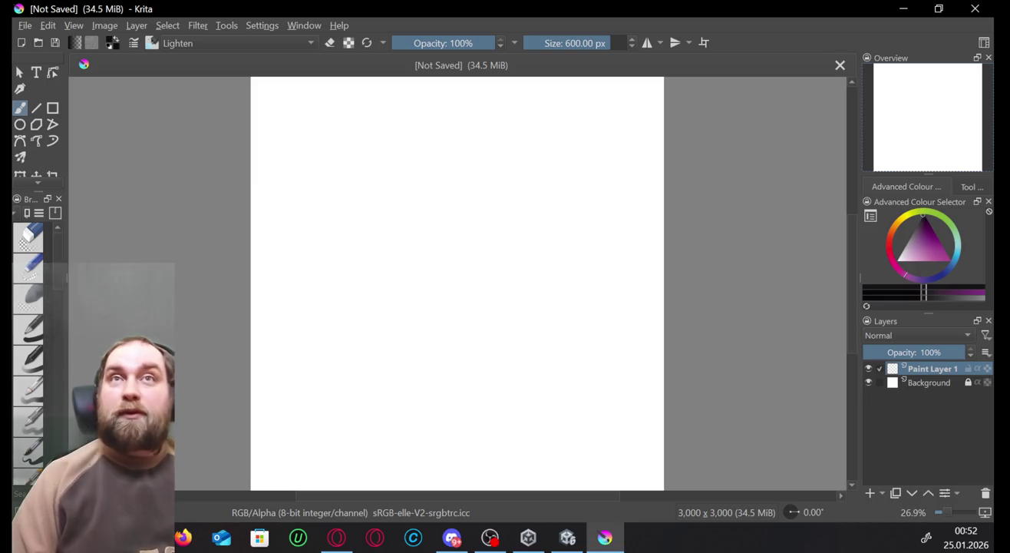
key(alt+Tab)
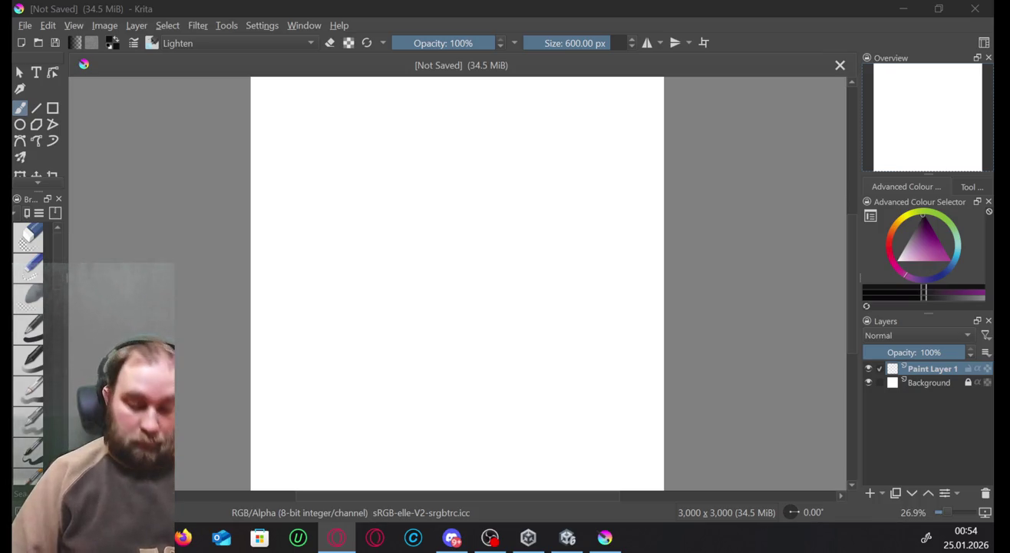
Paint a few purple test strokes on the canvas and undo them.
click(466, 226)
right_click(466, 230)
click(467, 231)
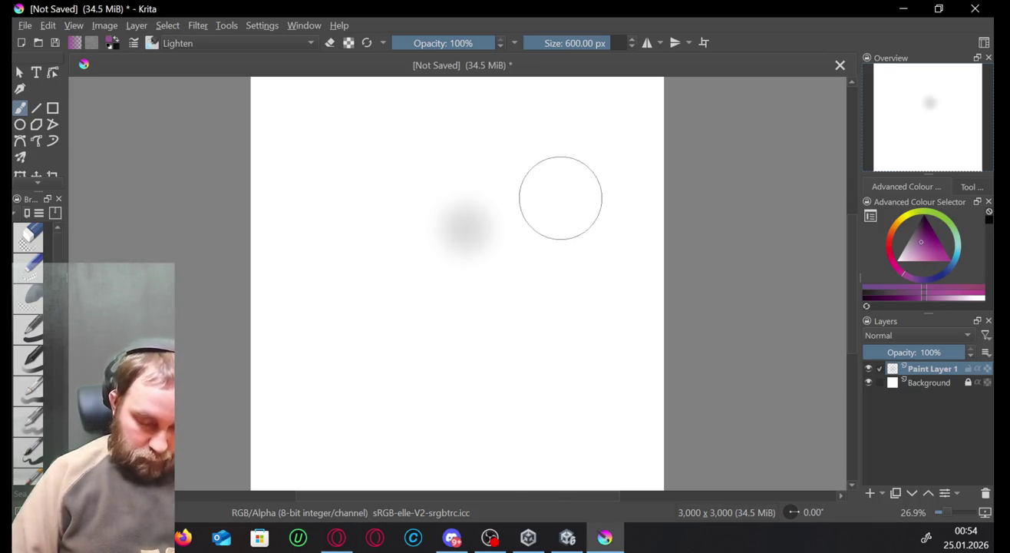
mouse_move(564, 191)
mouse_down()
mouse_move(507, 214)
mouse_move(507, 184)
mouse_up()
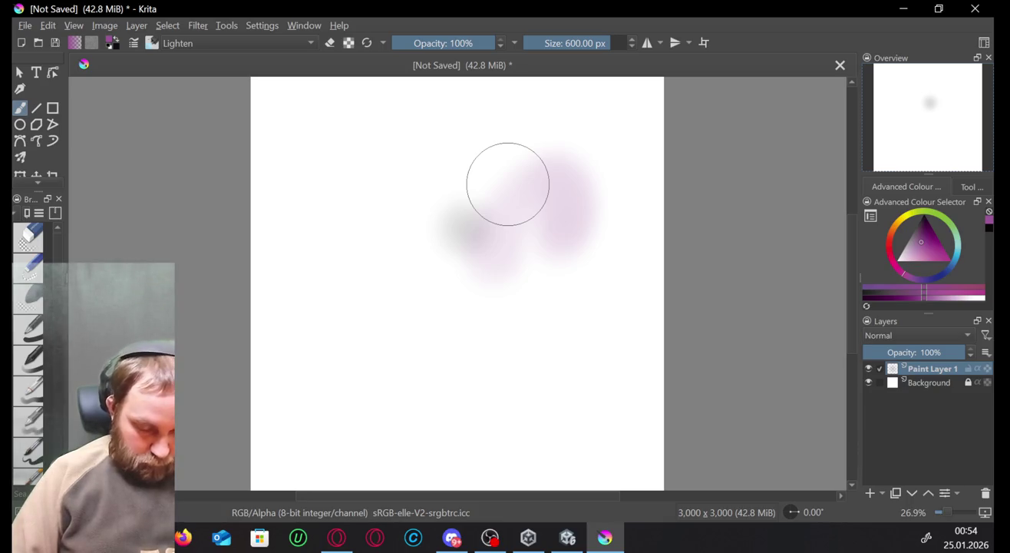
key(ctrl+z)
key(ctrl+z)
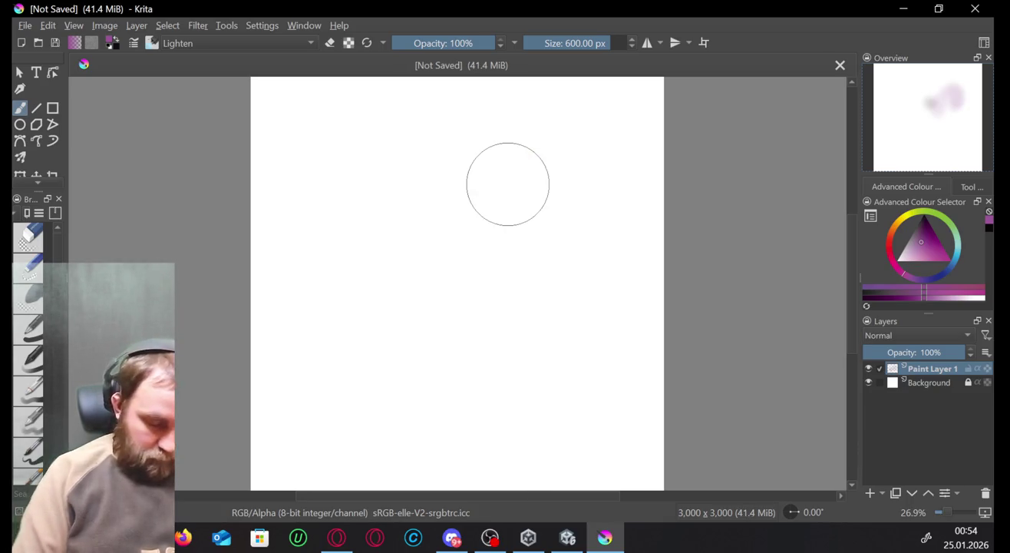
Widen the left toolbox and Brush Presets docker.
mouse_move(68, 274)
mouse_down()
mouse_move(222, 277)
mouse_move(175, 292)
mouse_up()
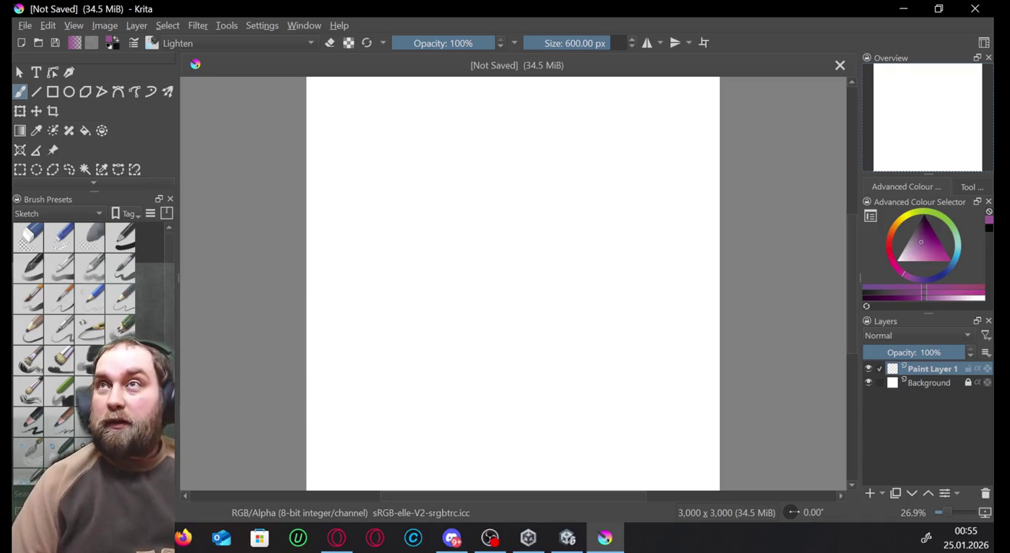
key(alt+Tab)
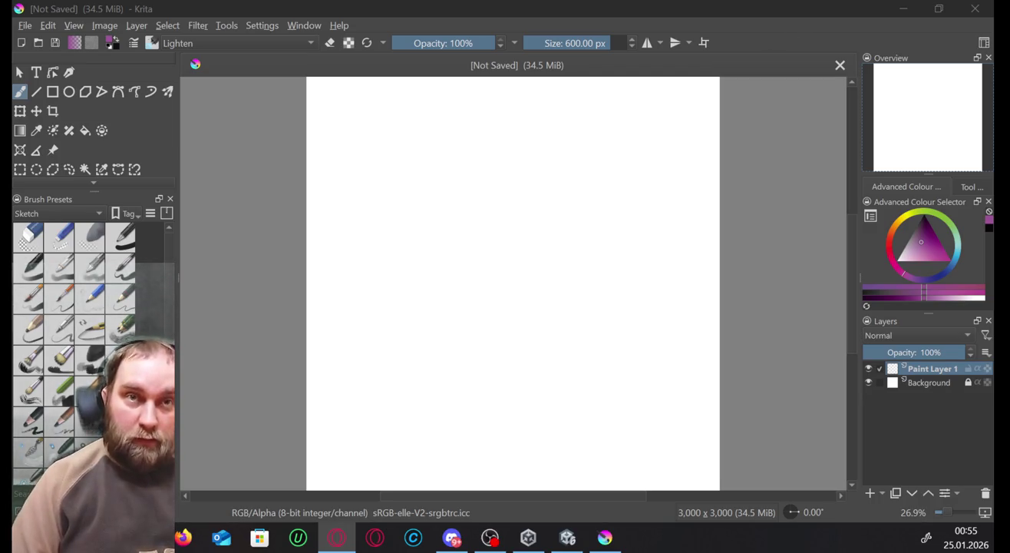
click(676, 90)
Paste the copied duck sketch into the document, downloading it from its remote source.
right_click(537, 221)
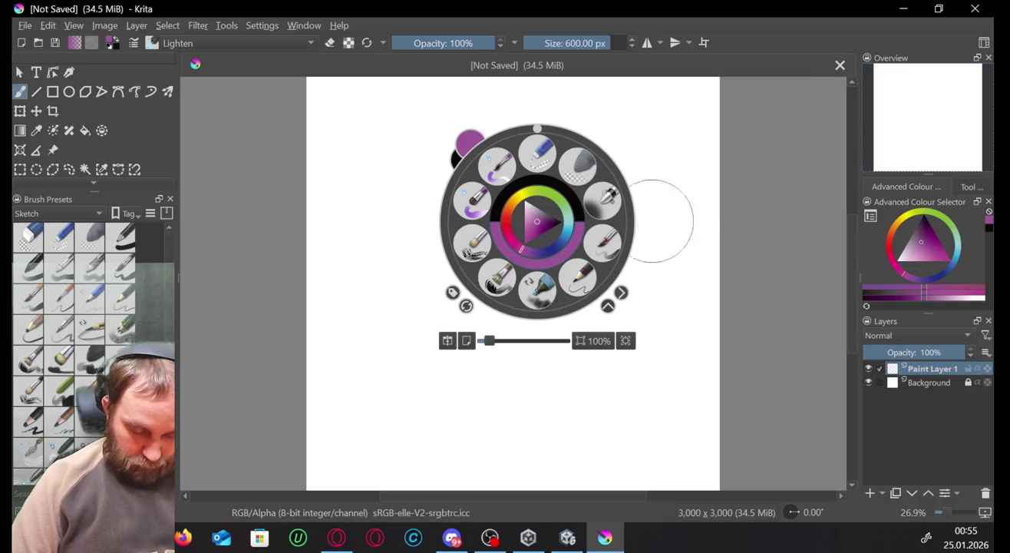
click(668, 202)
key(ctrl+v)
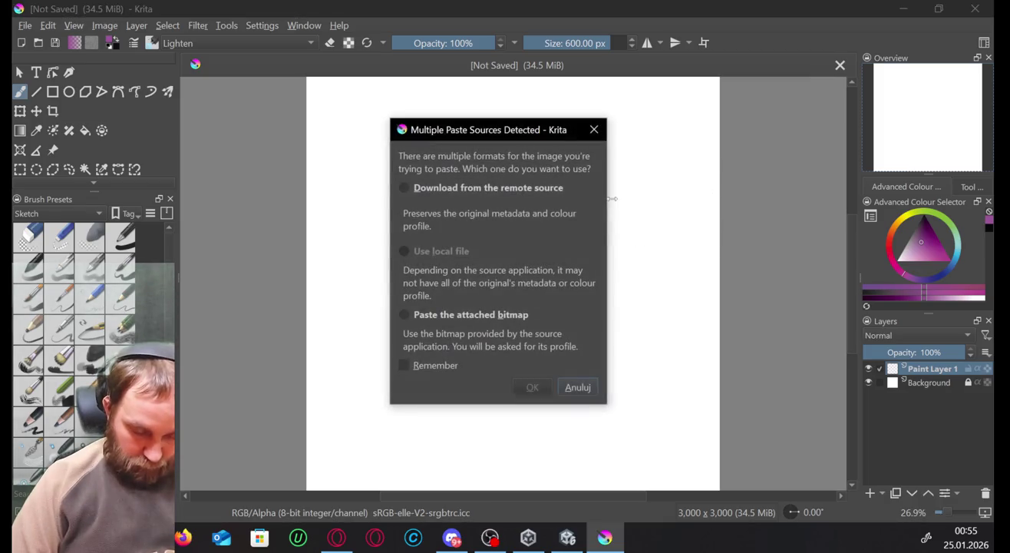
click(433, 186)
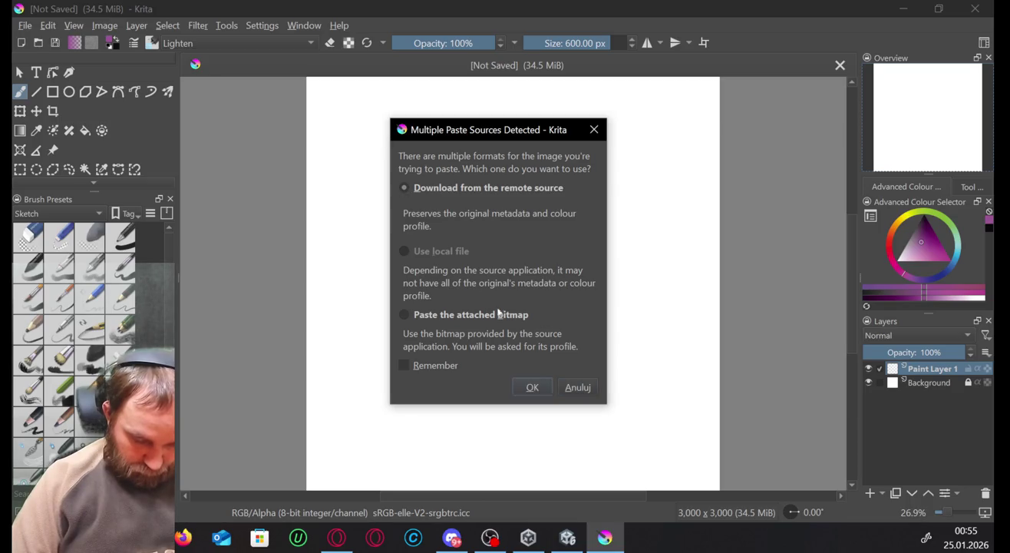
click(532, 387)
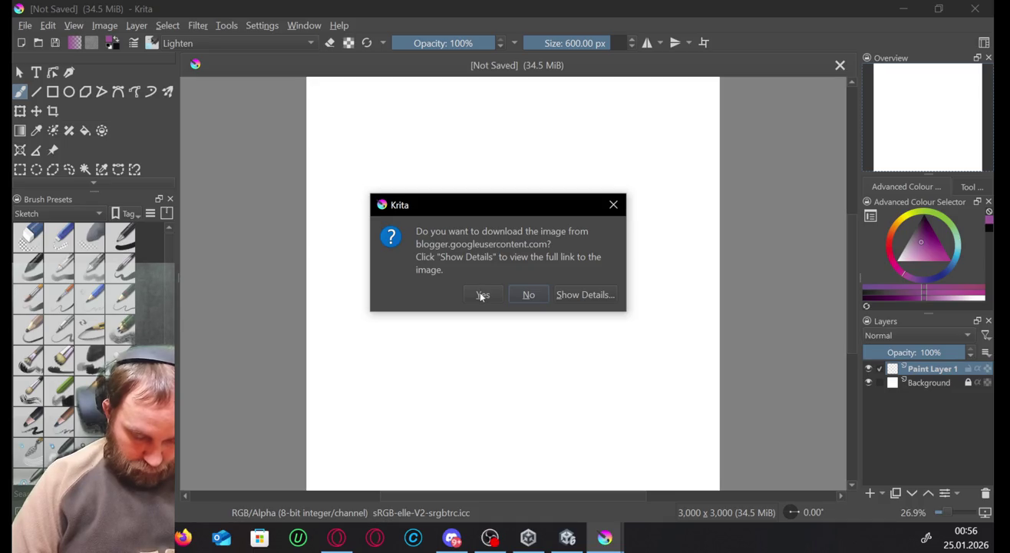
click(481, 296)
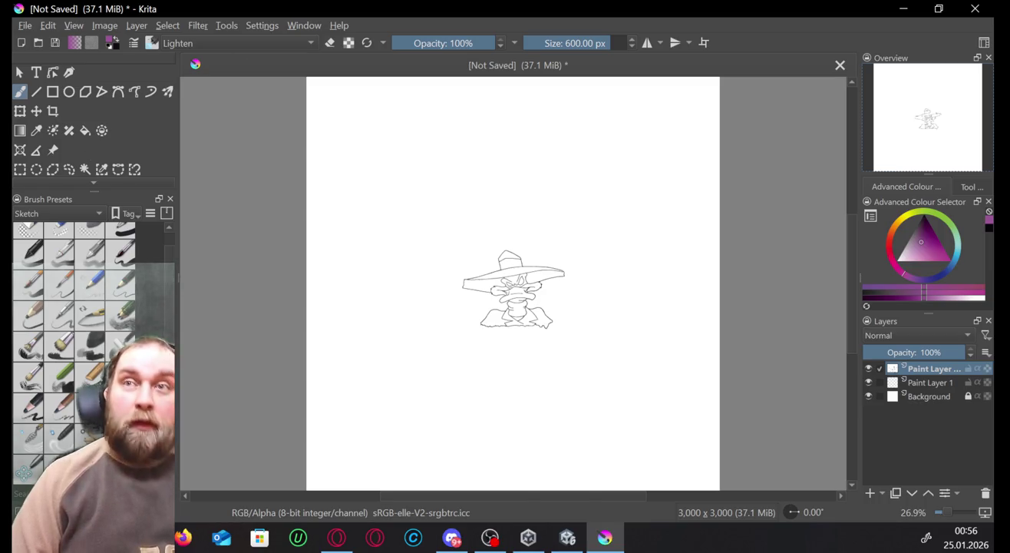
Delete the empty Paint Layer 1 and make the pasted sketch layer active.
click(336, 538)
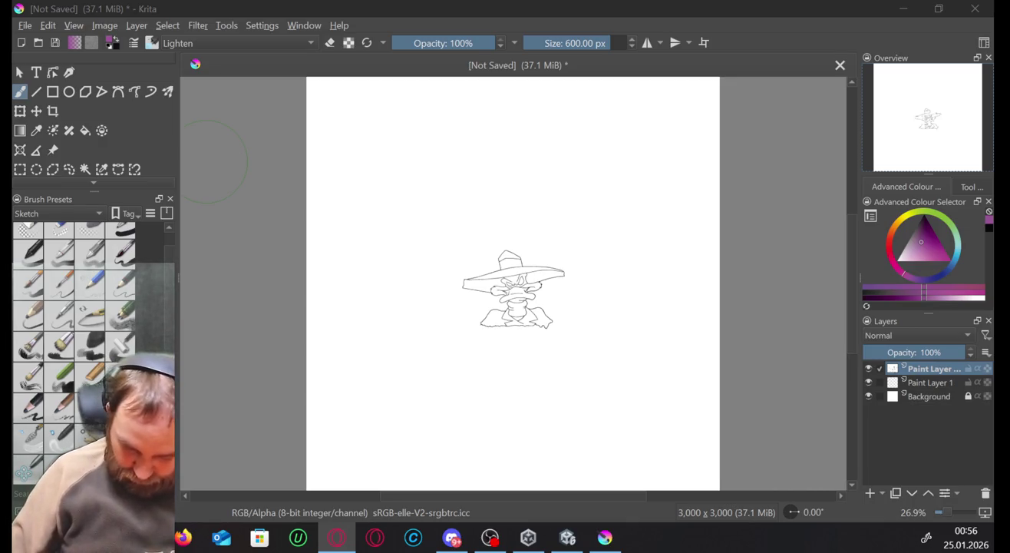
click(958, 382)
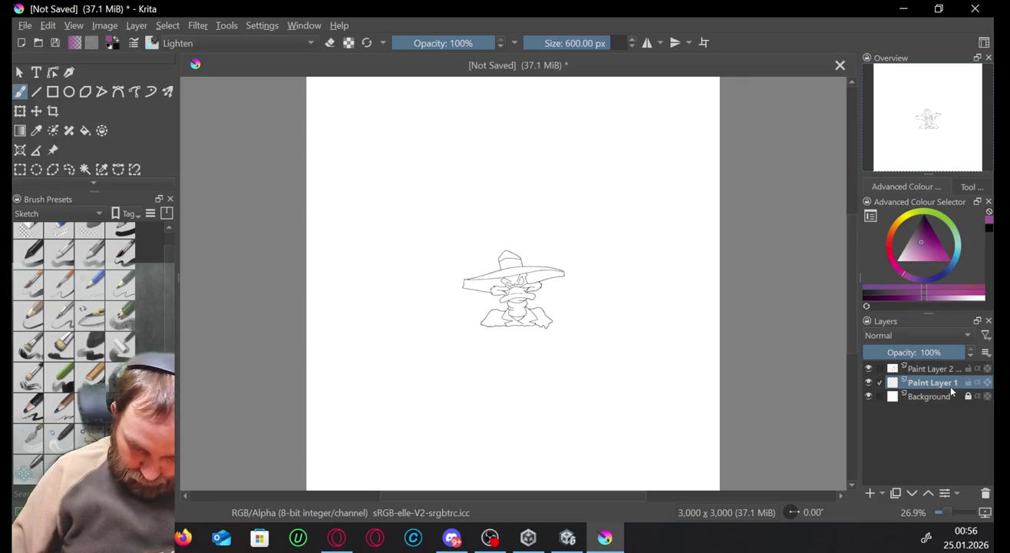
click(985, 490)
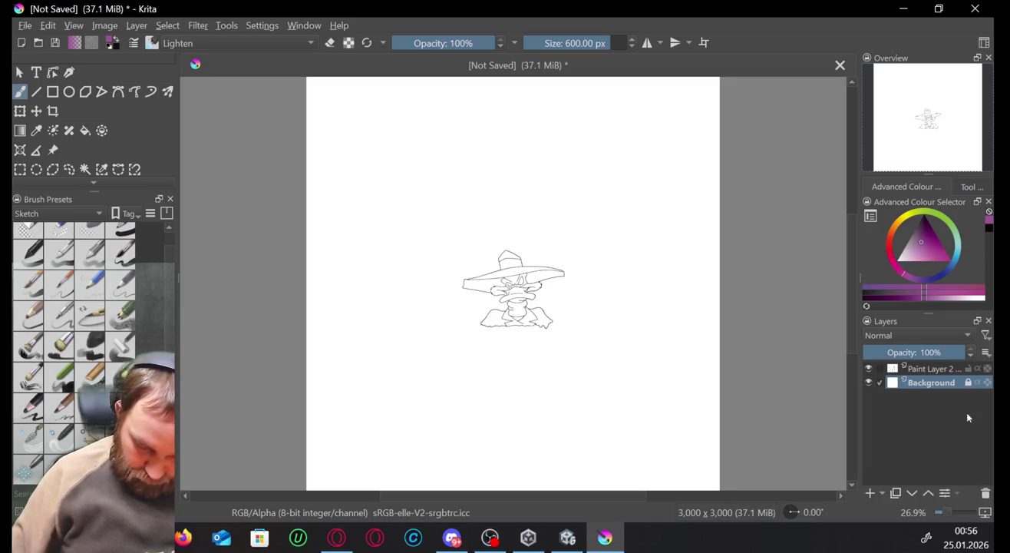
mouse_move(931, 369)
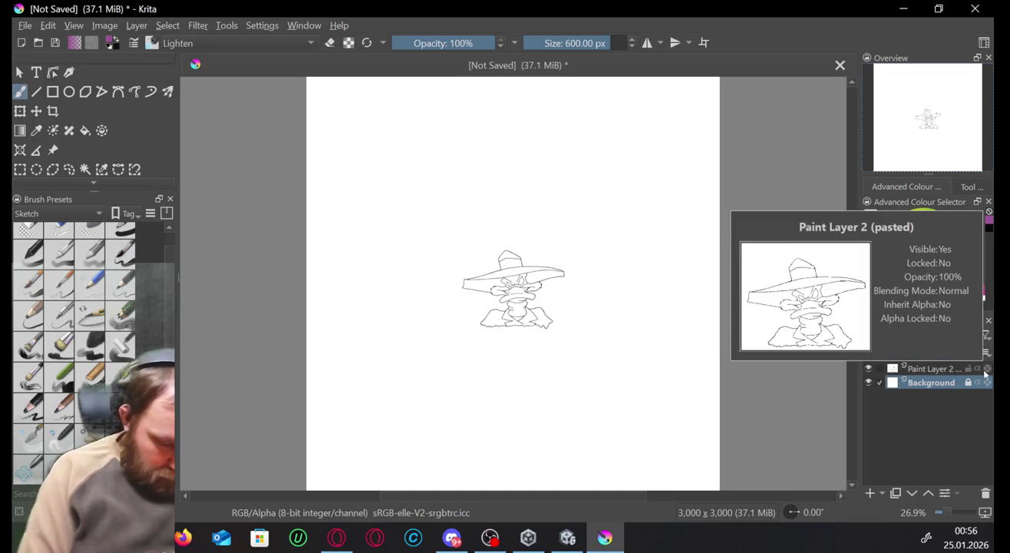
click(933, 372)
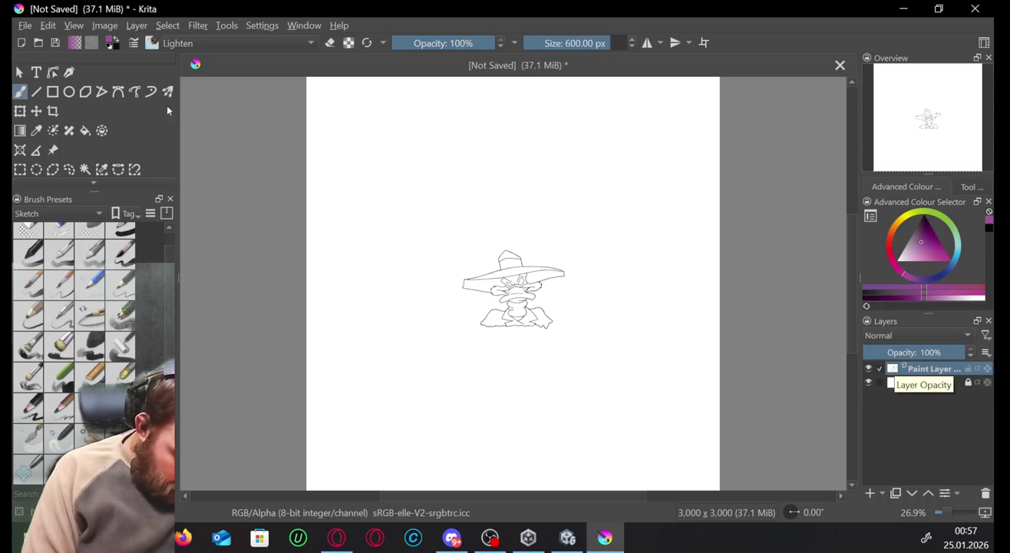
Draw a freehand selection loop around the duck sketch.
click(134, 168)
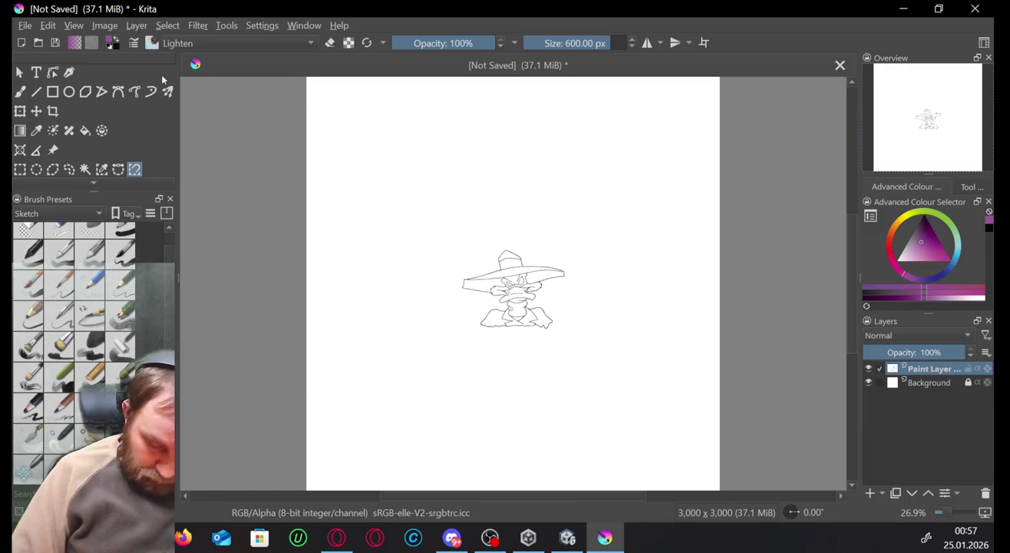
click(70, 168)
drag(479, 236, 483, 275)
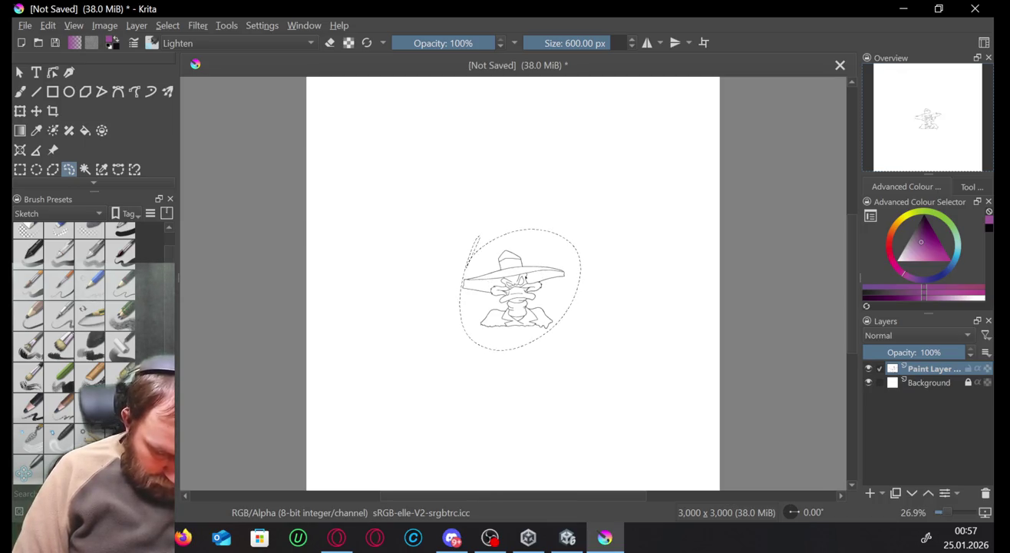
Clear the selection and check Scale Image To New Size, leaving the canvas at 3000×3000.
click(589, 212)
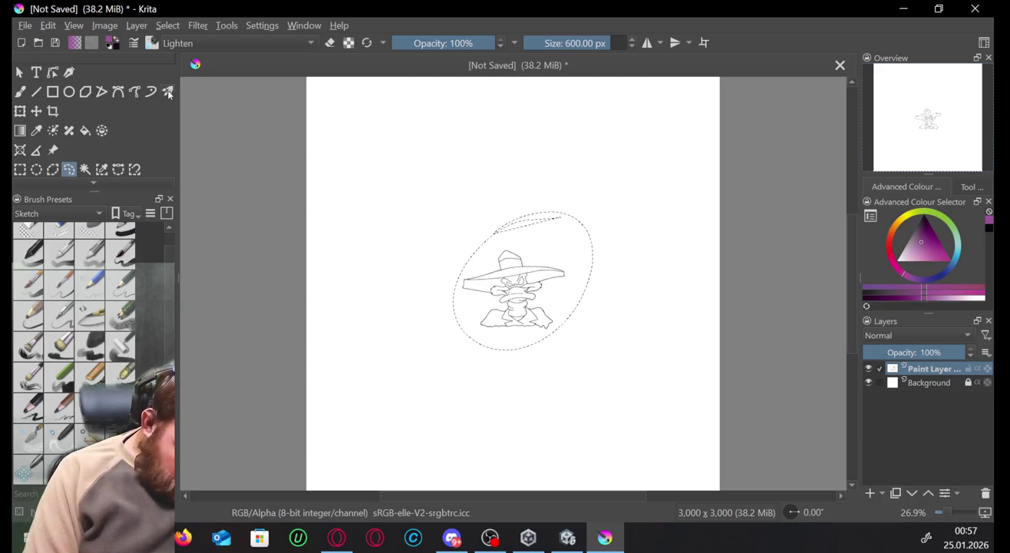
click(138, 25)
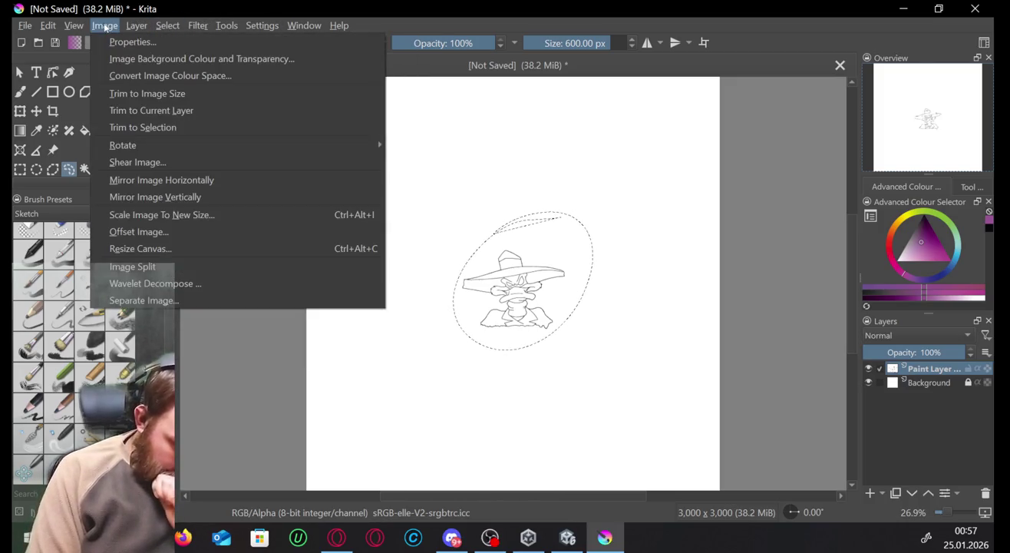
mouse_move(104, 25)
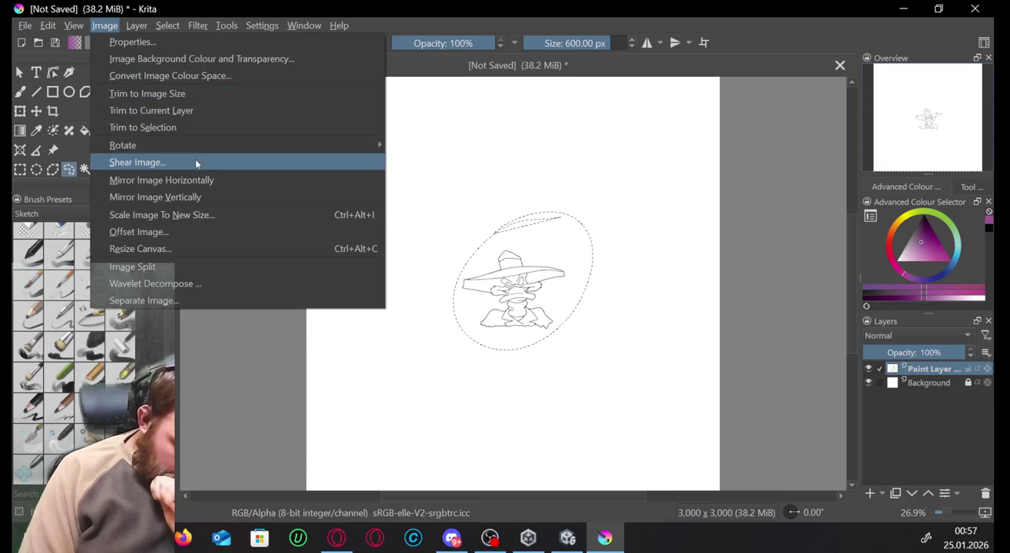
click(233, 214)
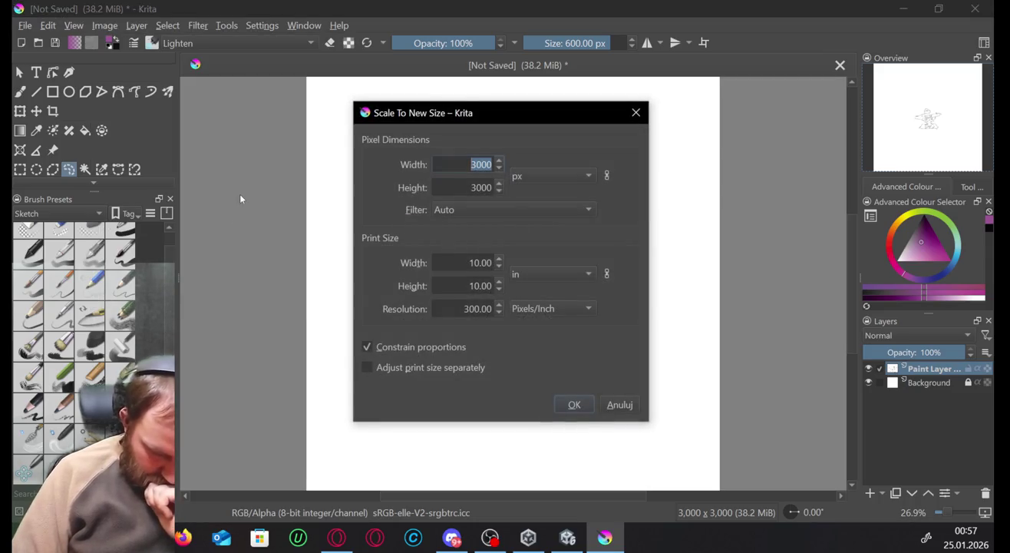
click(579, 407)
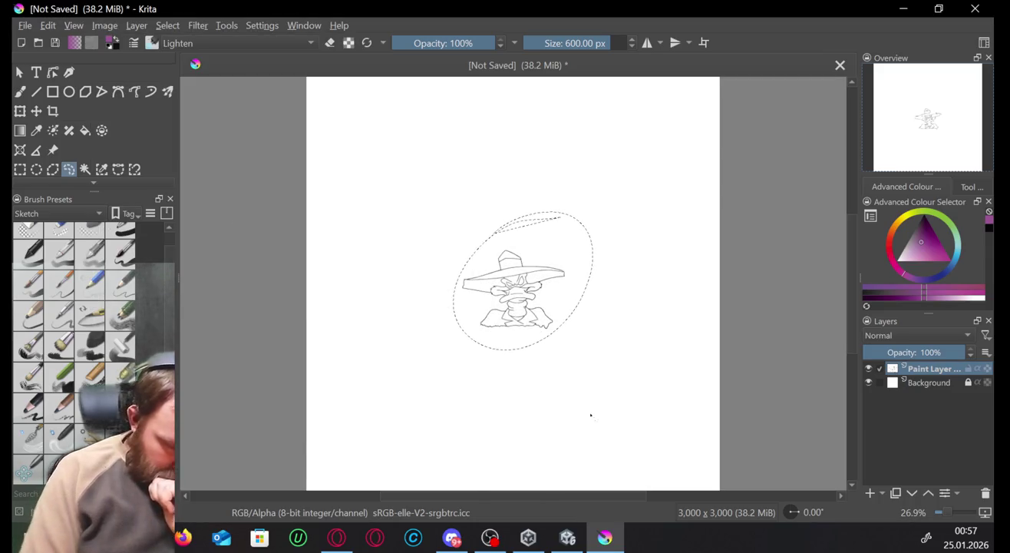
click(104, 25)
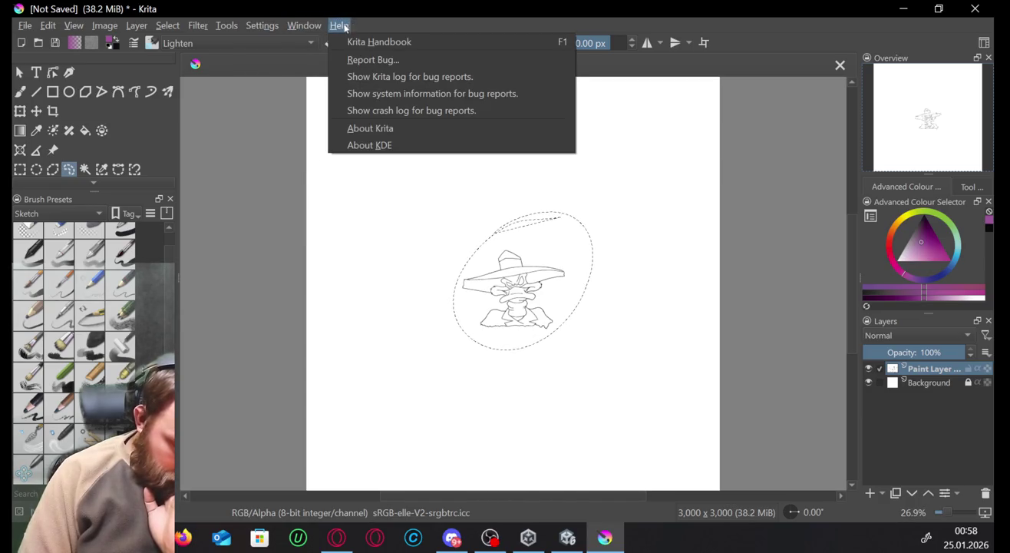
Dismiss the open menu and zoom the view from 26.9% to 66.7% on the duck.
click(183, 121)
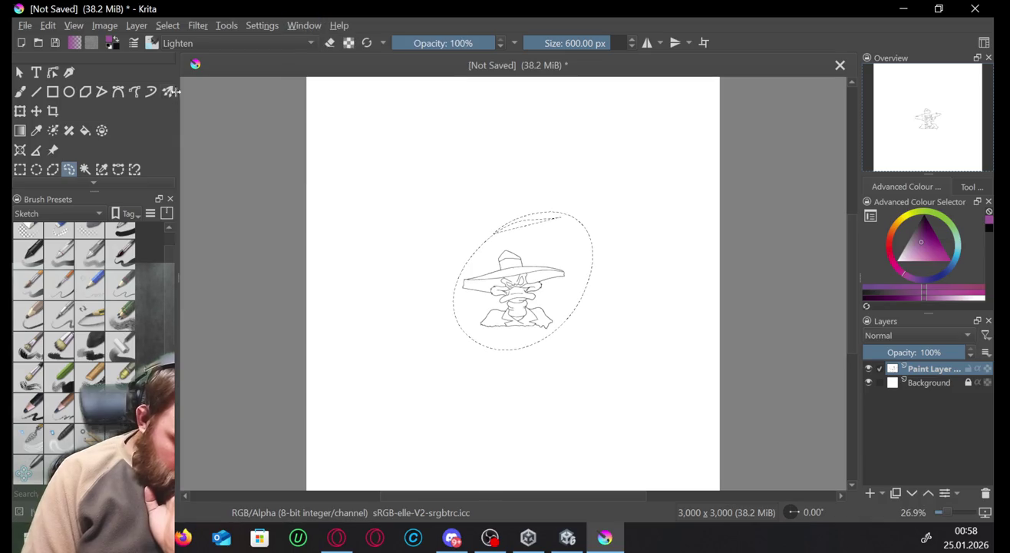
click(53, 72)
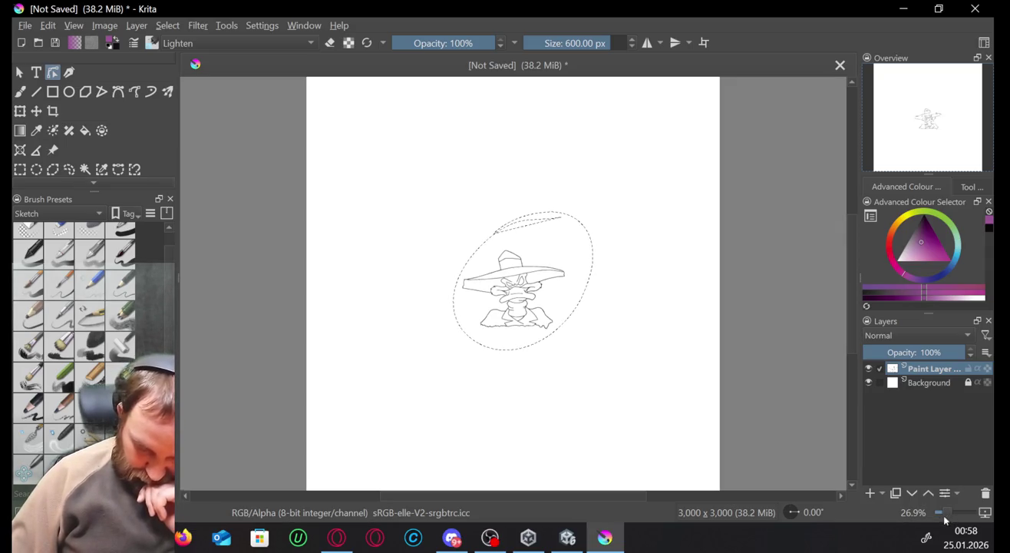
drag(944, 519, 956, 500)
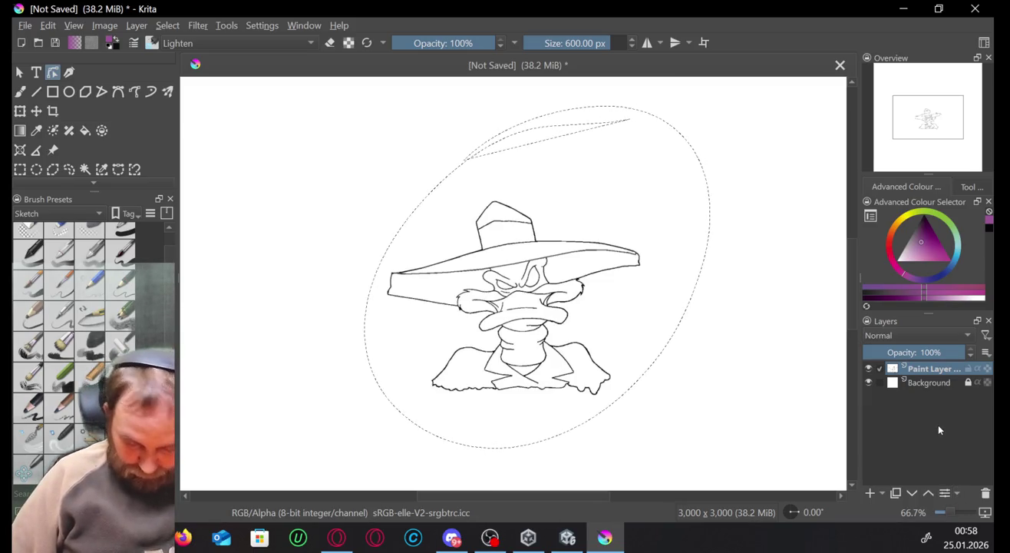
click(955, 514)
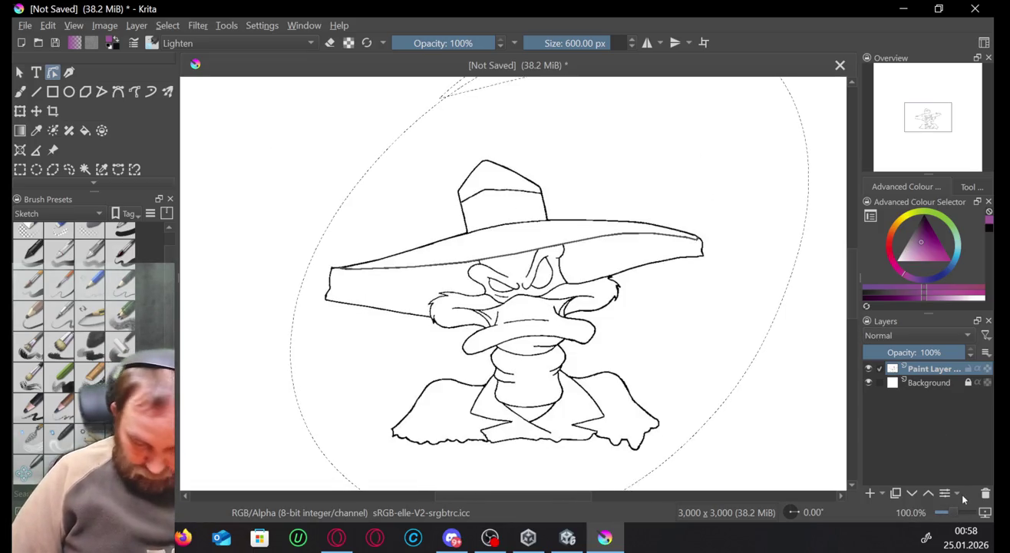
Add a new paint layer, rename the sketch layer 'drawing', and fade it to 27% opacity.
click(871, 493)
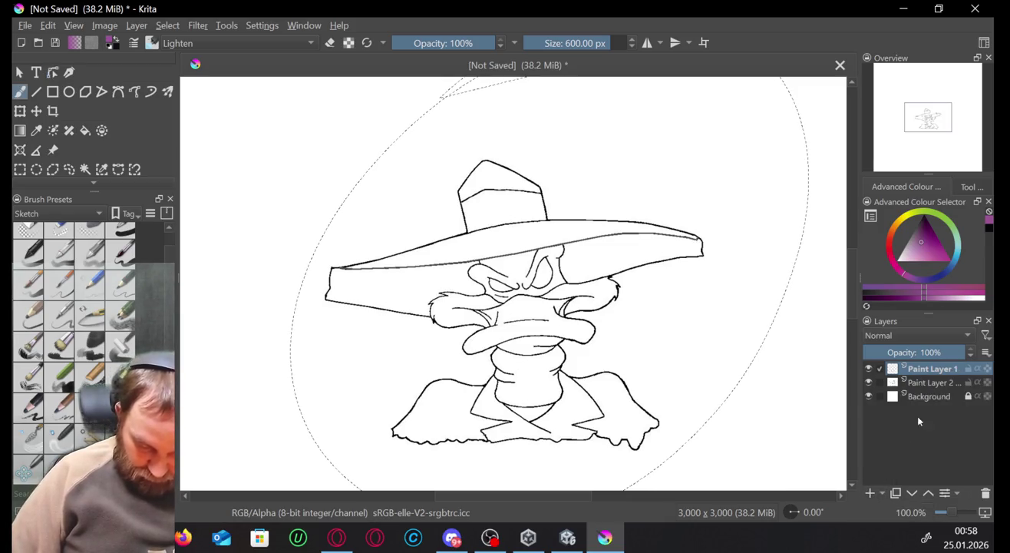
click(936, 398)
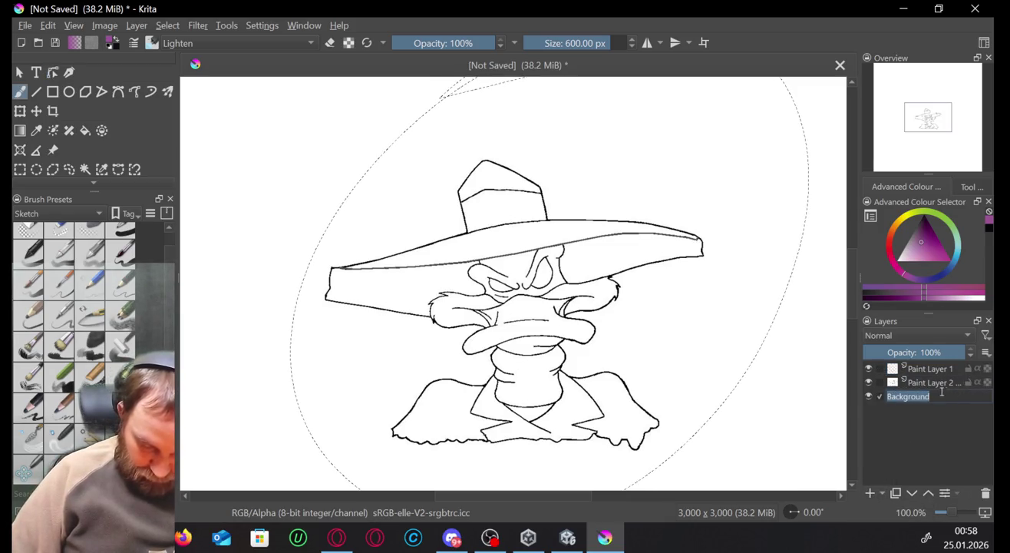
click(934, 386)
double_click(934, 386)
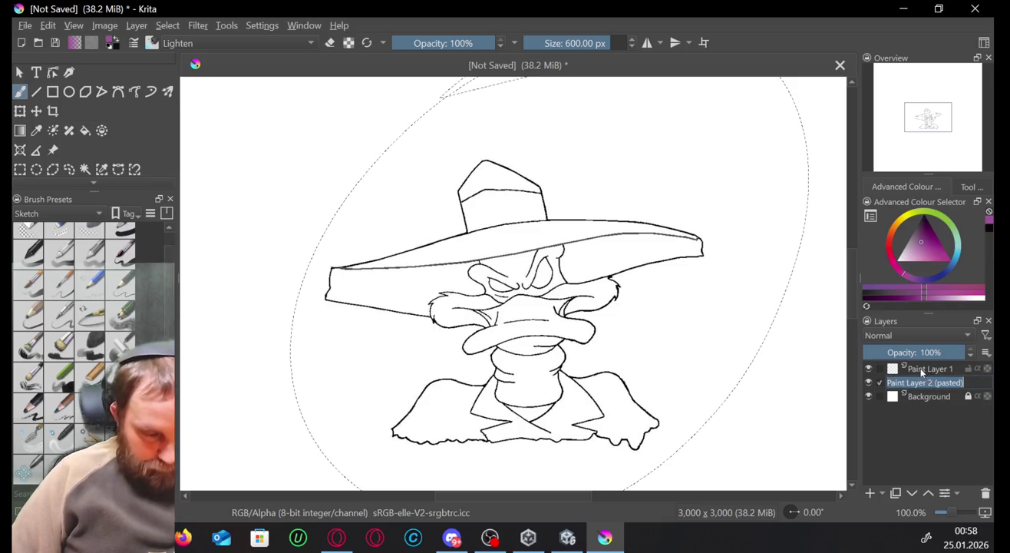
text(drawi)
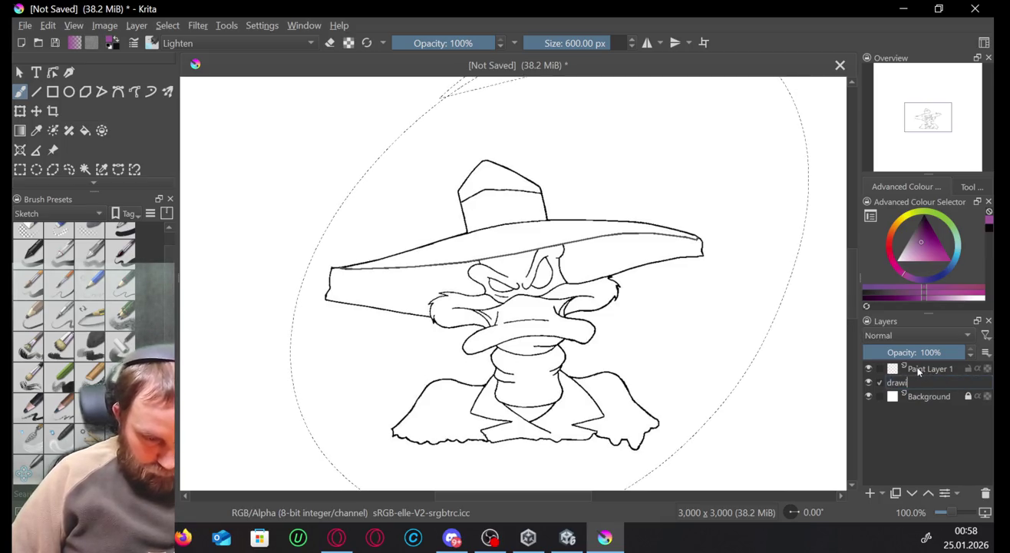
text(ng)
click(933, 370)
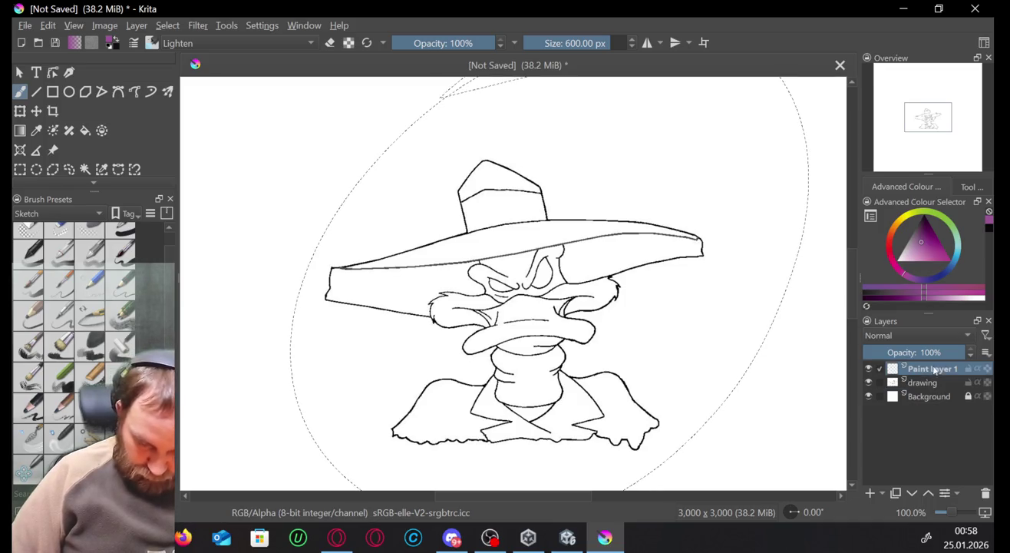
mouse_move(958, 353)
mouse_down()
mouse_move(870, 354)
mouse_move(898, 359)
mouse_up()
click(923, 383)
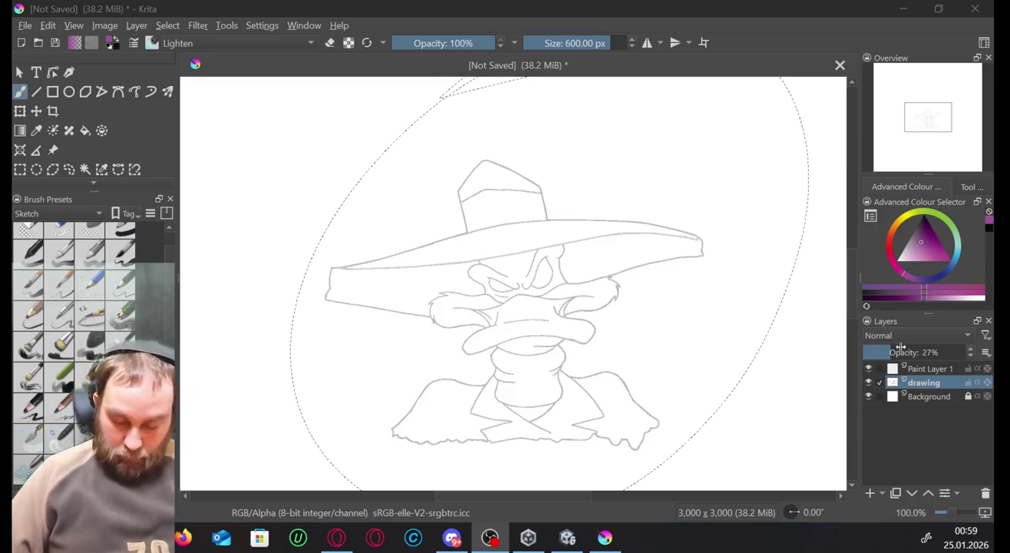
Fade the drawing layer to 11% opacity and pick a pen brush preset.
drag(879, 354, 873, 356)
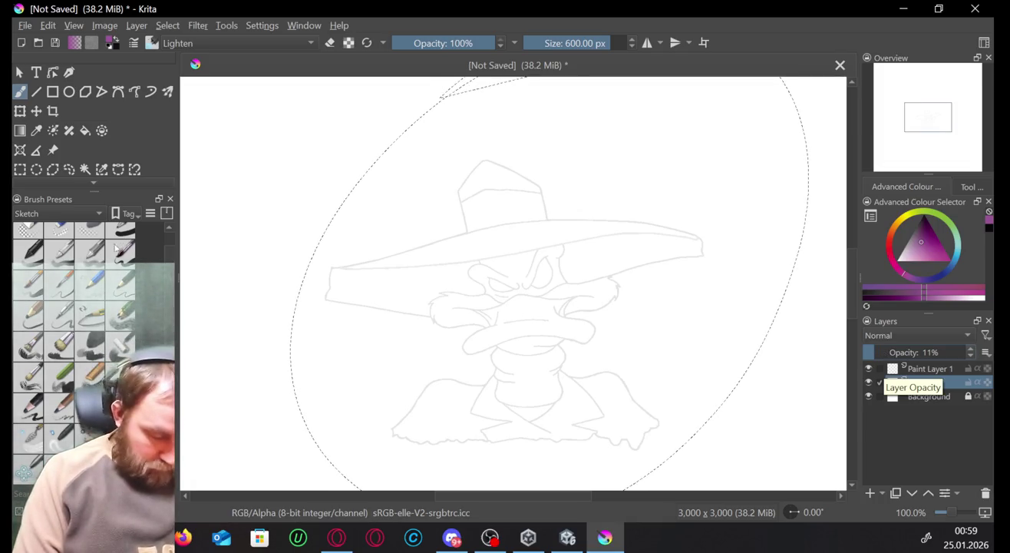
click(126, 256)
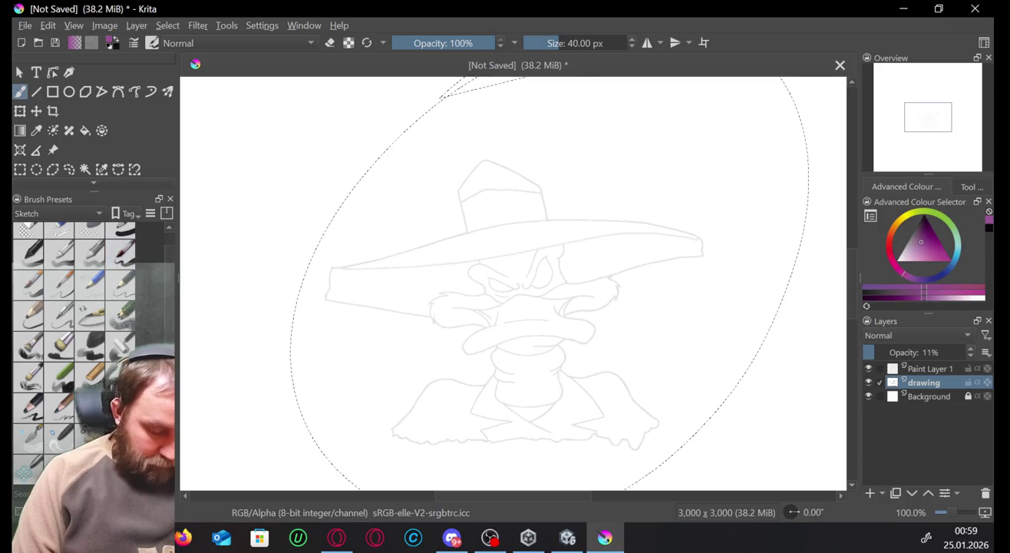
scroll(93, 307, up, 1)
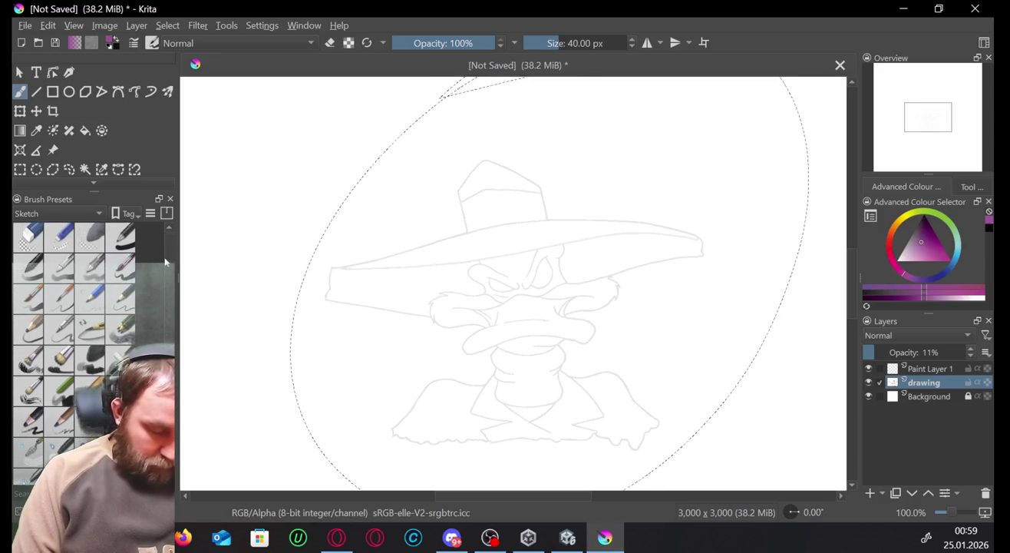
click(125, 235)
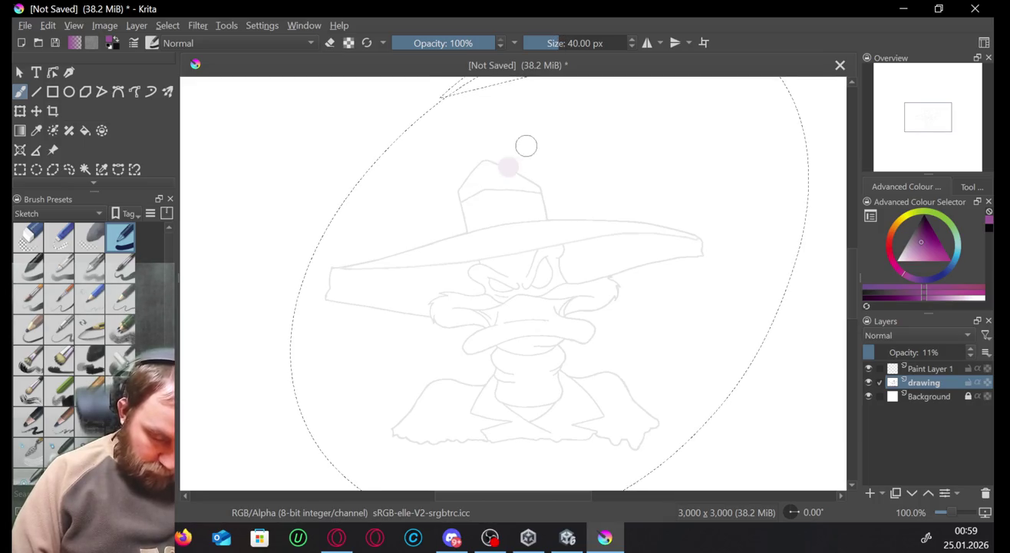
Test the pen on the hat, undo the stroke, and shrink the brush to about 6 px.
drag(508, 167, 529, 184)
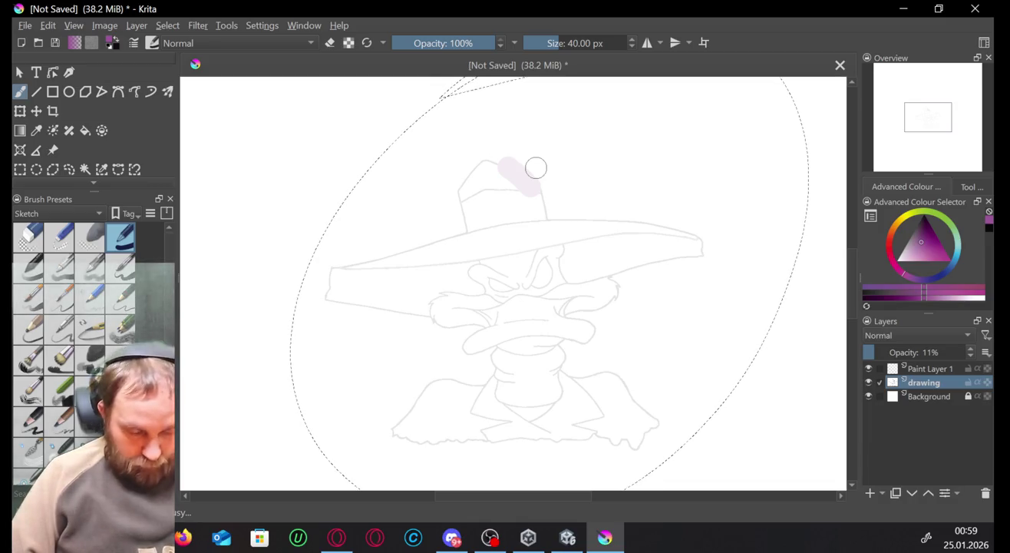
key(ctrl+z)
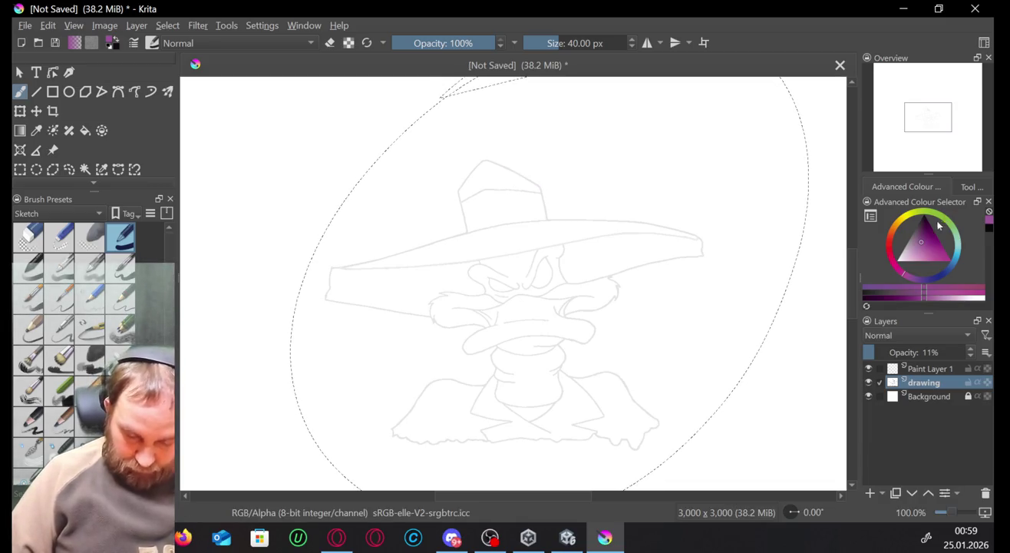
click(542, 42)
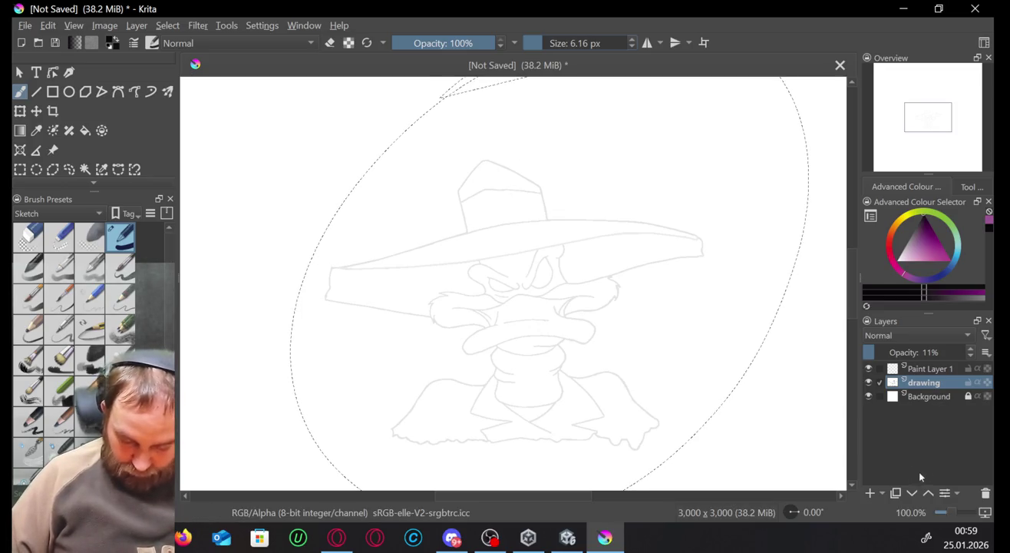
Zoom to 200% on the duck's face and undo a test squiggle above the brim.
drag(950, 515, 954, 515)
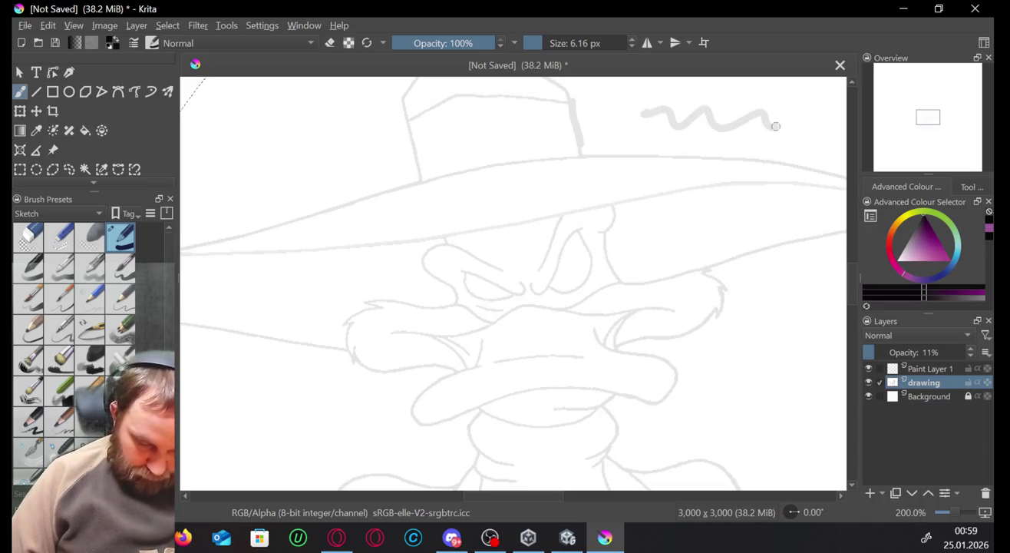
drag(774, 126, 726, 130)
key(ctrl+z)
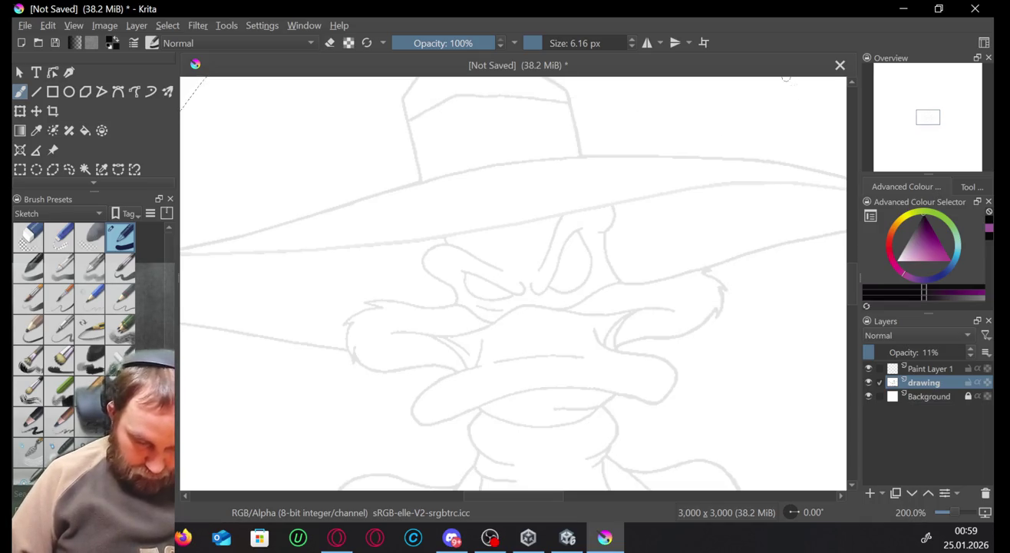
Try other brush presets and a new colour with test strokes, ending on a 10 px pencil.
click(30, 265)
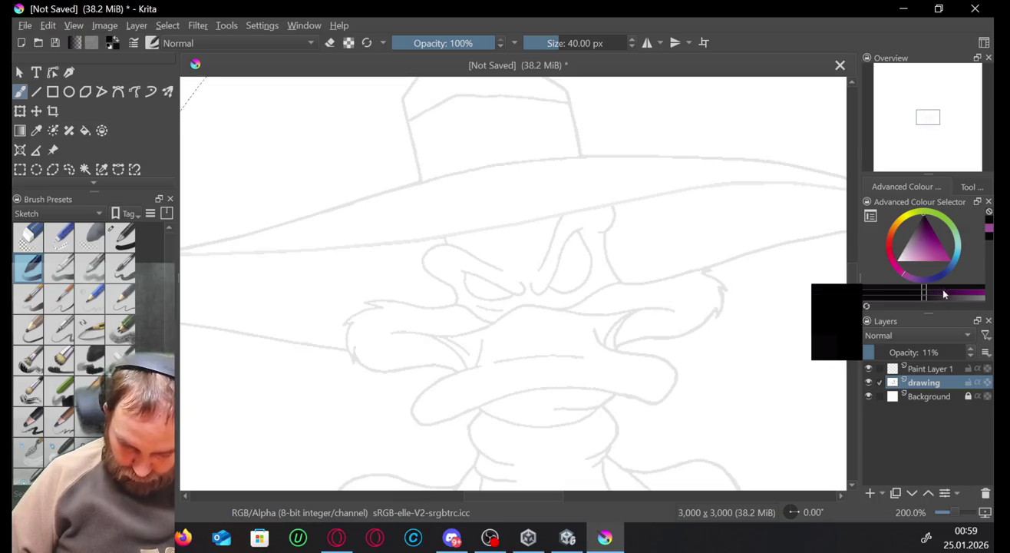
click(985, 287)
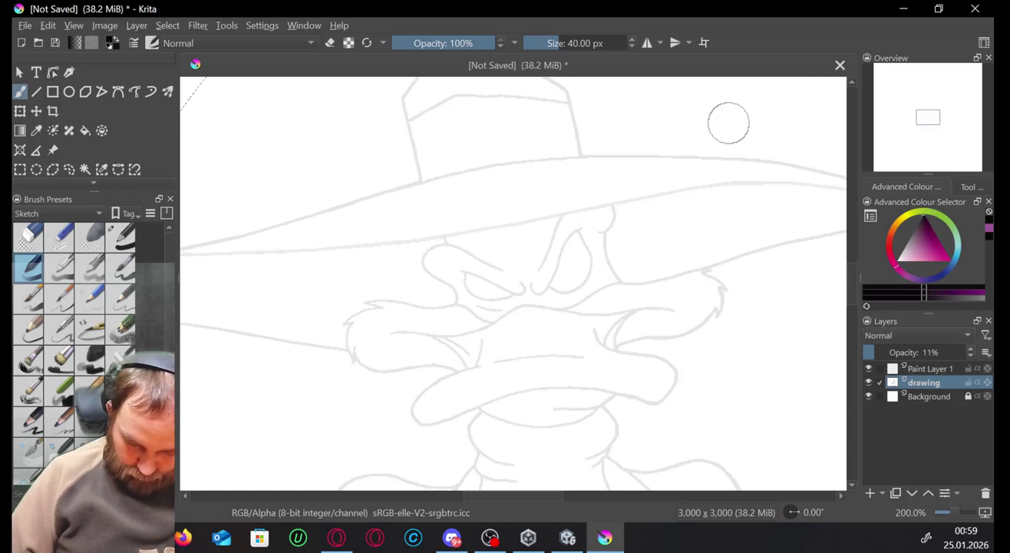
drag(717, 100, 809, 338)
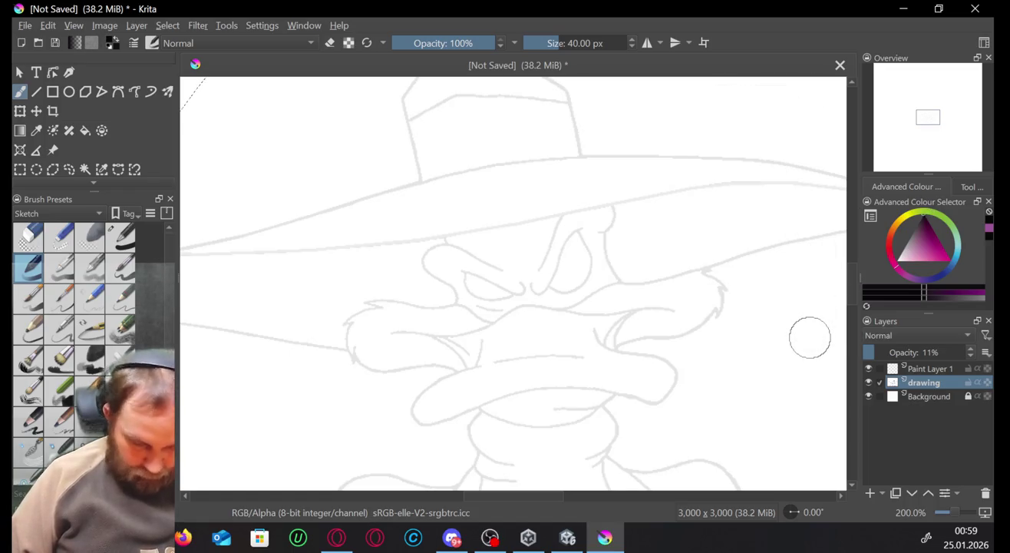
click(123, 301)
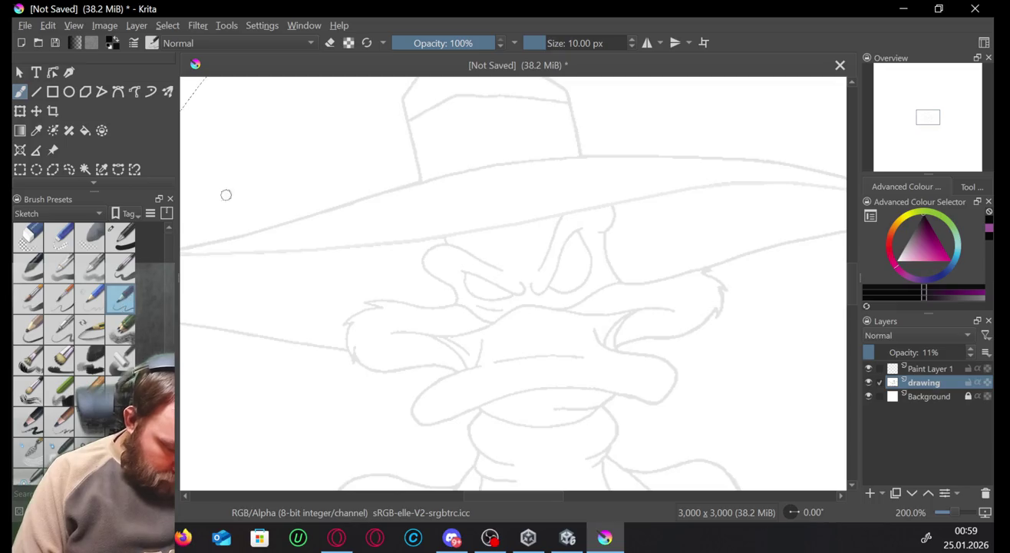
drag(384, 137, 270, 165)
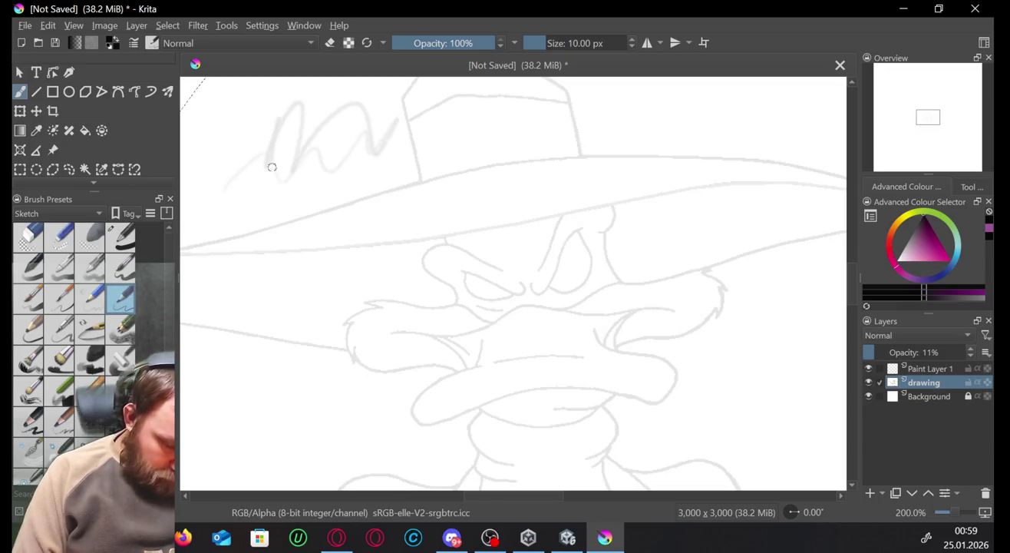
key(ctrl+z)
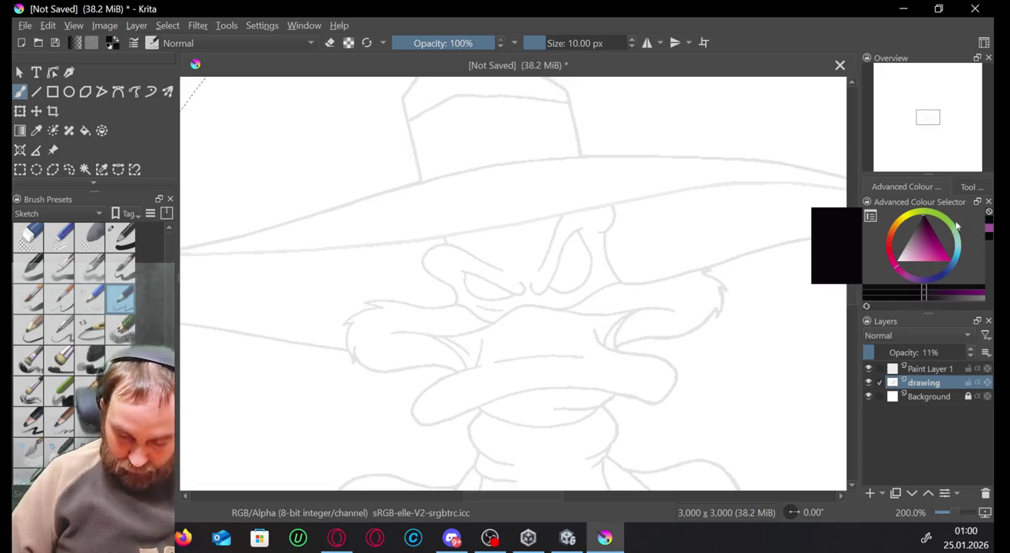
Try magenta and black paint colours with test scribbles, undoing each one.
drag(933, 217, 950, 257)
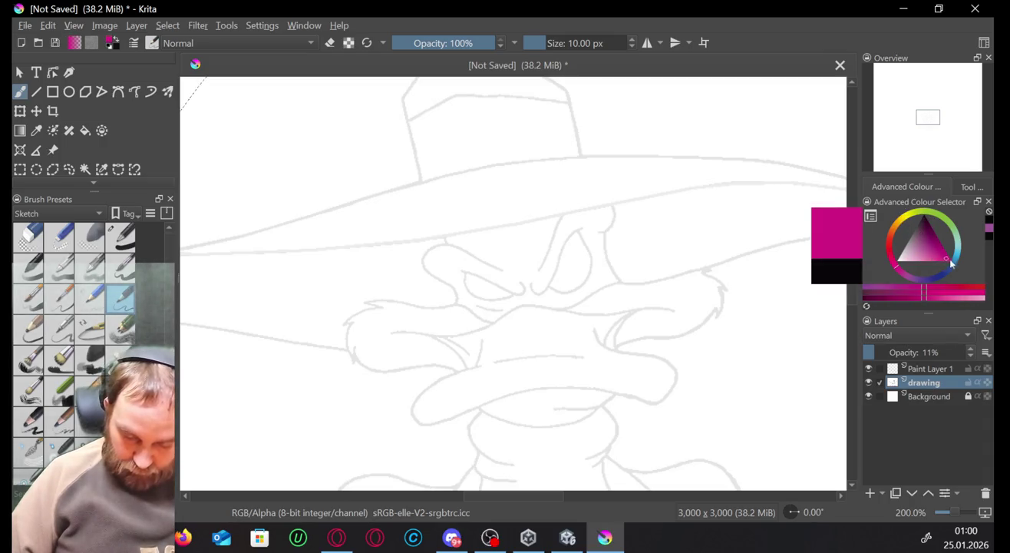
mouse_move(794, 326)
mouse_down()
mouse_move(767, 377)
mouse_move(753, 373)
mouse_move(812, 325)
mouse_up()
key(ctrl+z)
click(946, 257)
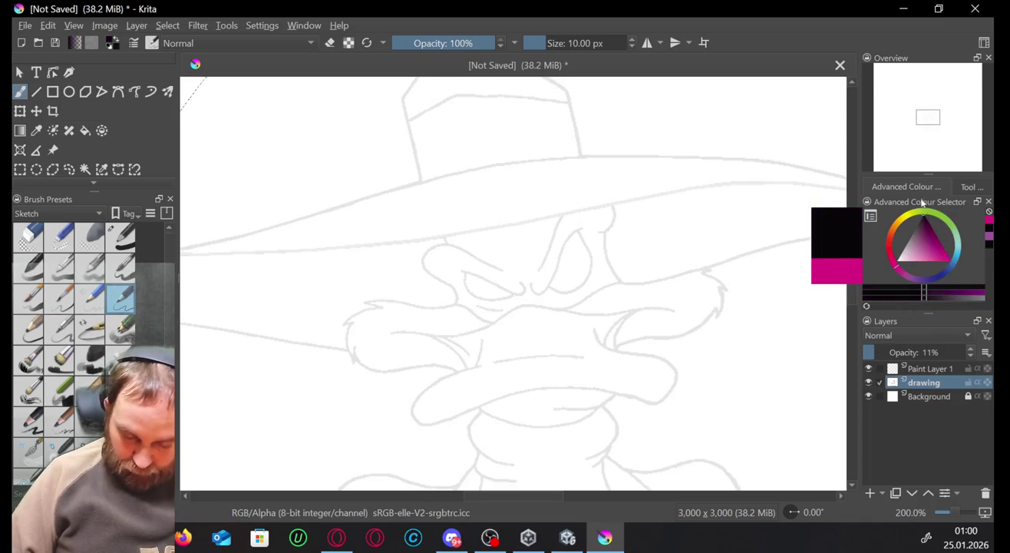
mouse_move(820, 293)
mouse_down()
mouse_move(734, 343)
mouse_move(713, 397)
mouse_move(752, 330)
mouse_move(778, 386)
mouse_up()
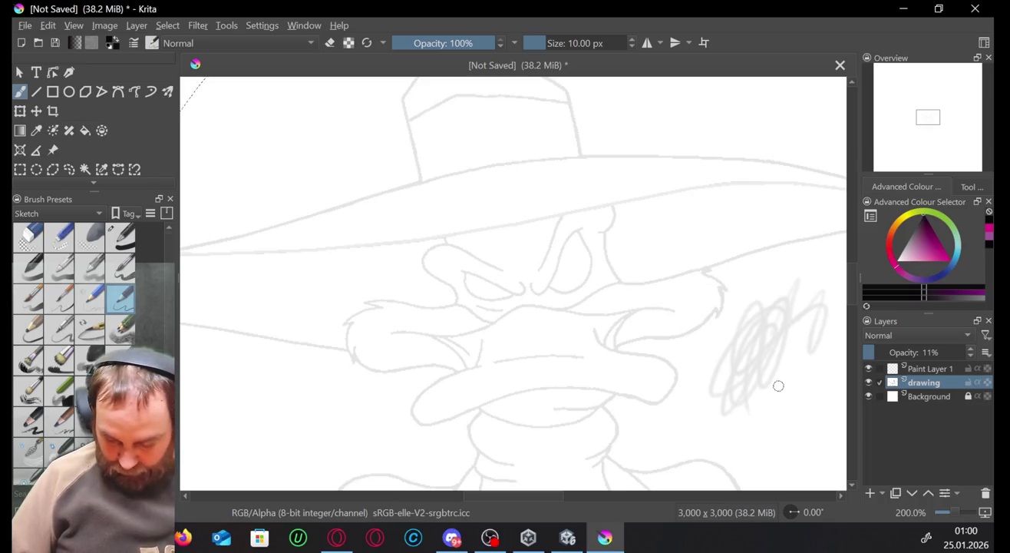
key(ctrl+z)
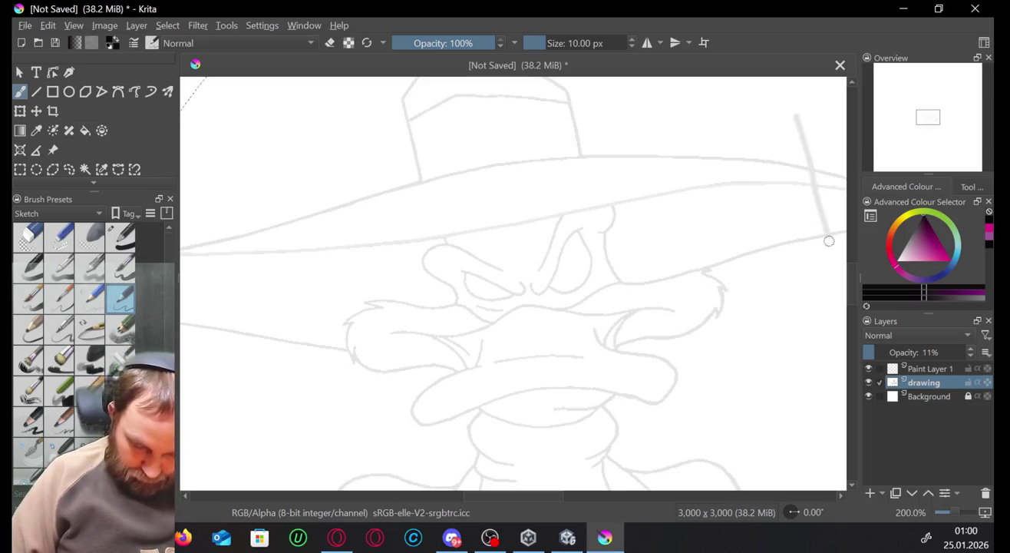
drag(794, 123, 812, 342)
key(ctrl+z)
Try a 40 px brush and another preset with test strokes, undoing them all.
click(28, 267)
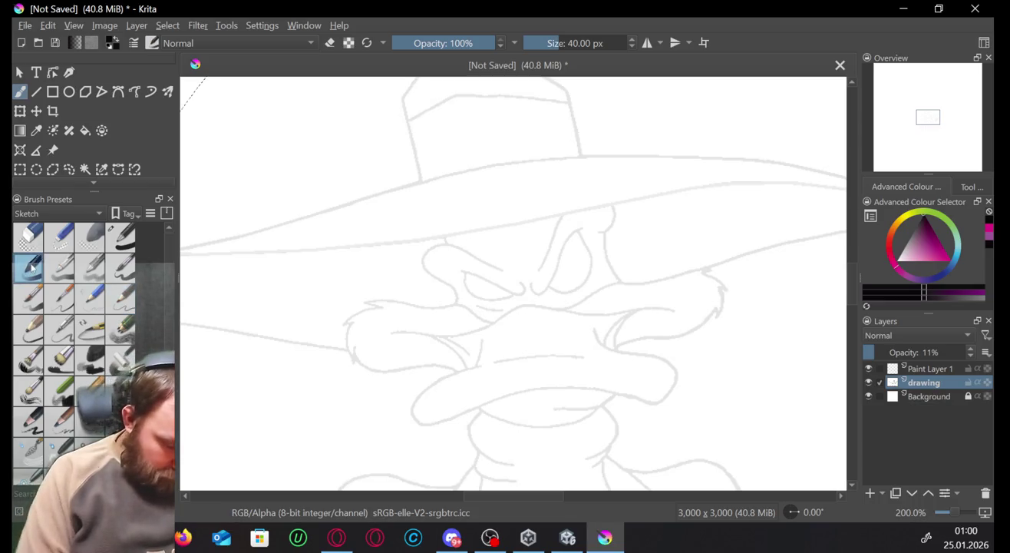
mouse_move(269, 234)
mouse_down()
mouse_move(311, 260)
mouse_move(334, 245)
mouse_up()
key(ctrl+z)
click(28, 298)
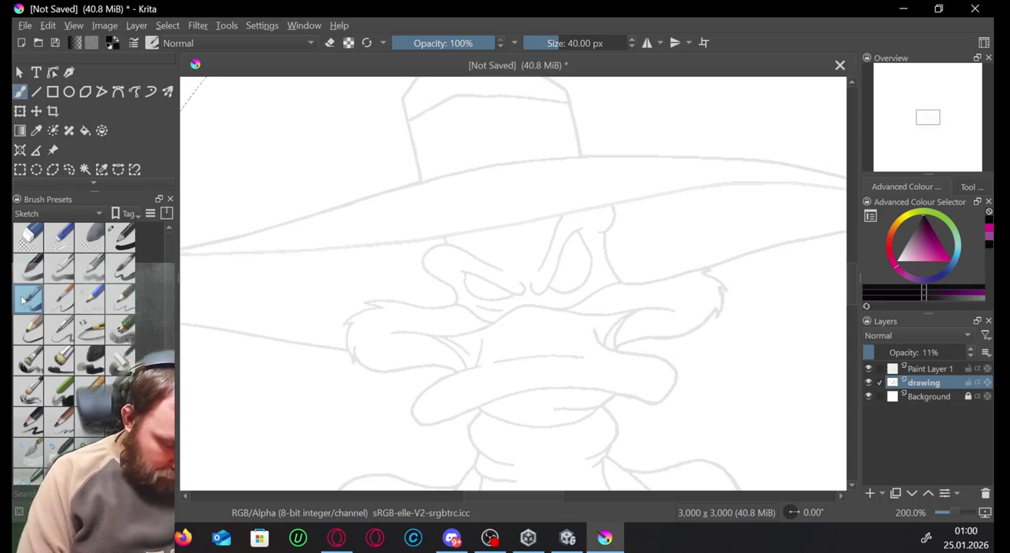
mouse_move(257, 351)
mouse_down()
mouse_move(814, 279)
mouse_move(597, 259)
mouse_up()
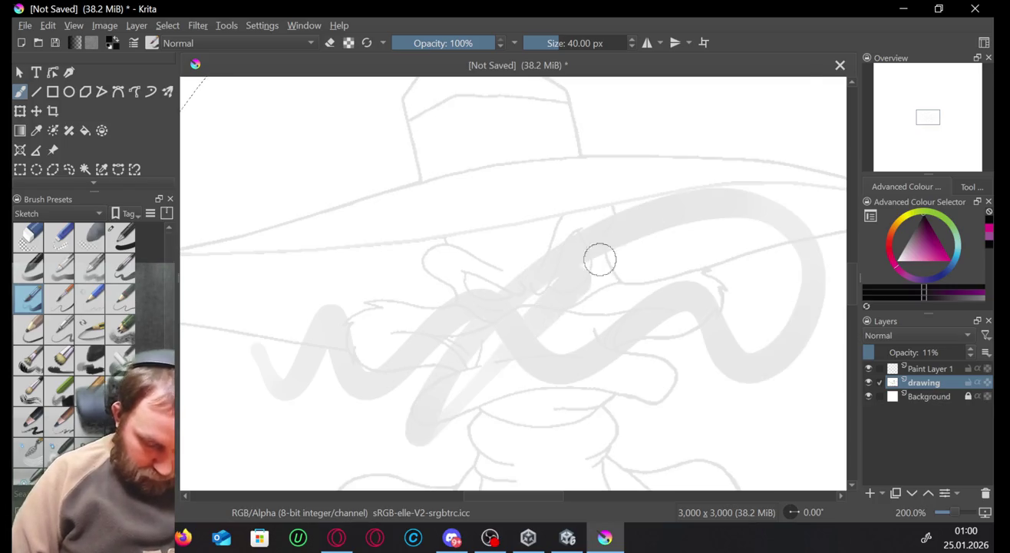
key(ctrl+z)
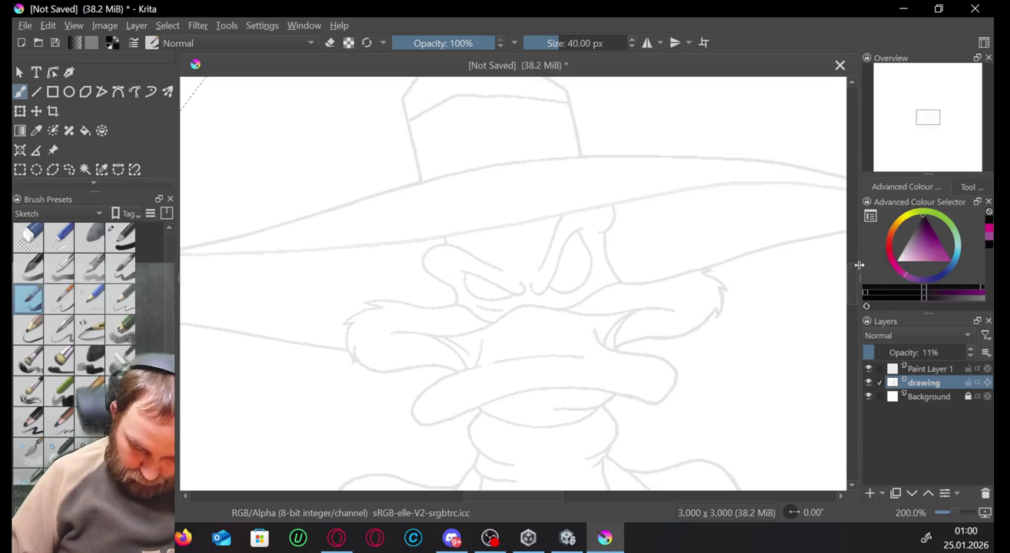
mouse_move(759, 301)
mouse_down()
mouse_move(794, 343)
mouse_move(808, 294)
mouse_move(749, 354)
mouse_move(786, 357)
mouse_up()
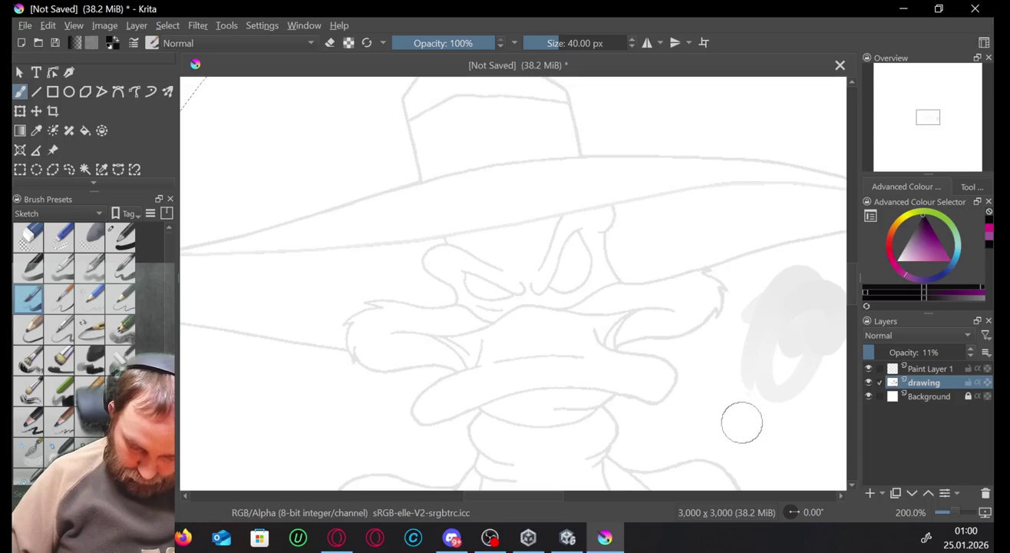
mouse_move(742, 419)
mouse_down()
mouse_move(785, 402)
mouse_move(780, 372)
mouse_move(772, 409)
mouse_up()
key(ctrl+z)
key(ctrl+z)
key(ctrl+z)
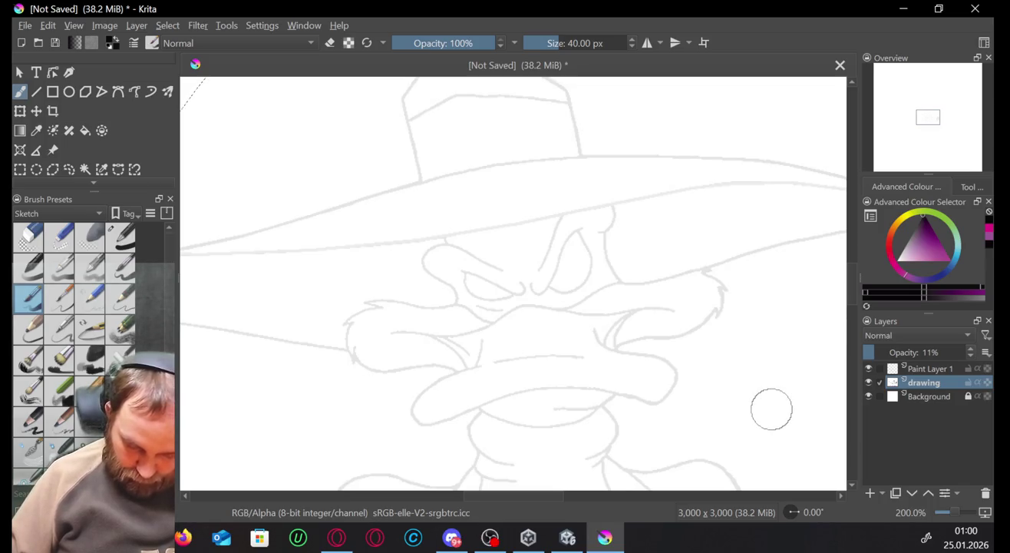
Resize the brush to 12 px with the size keys, clear the last faint strokes, and pick the straight-line tool.
key(/)
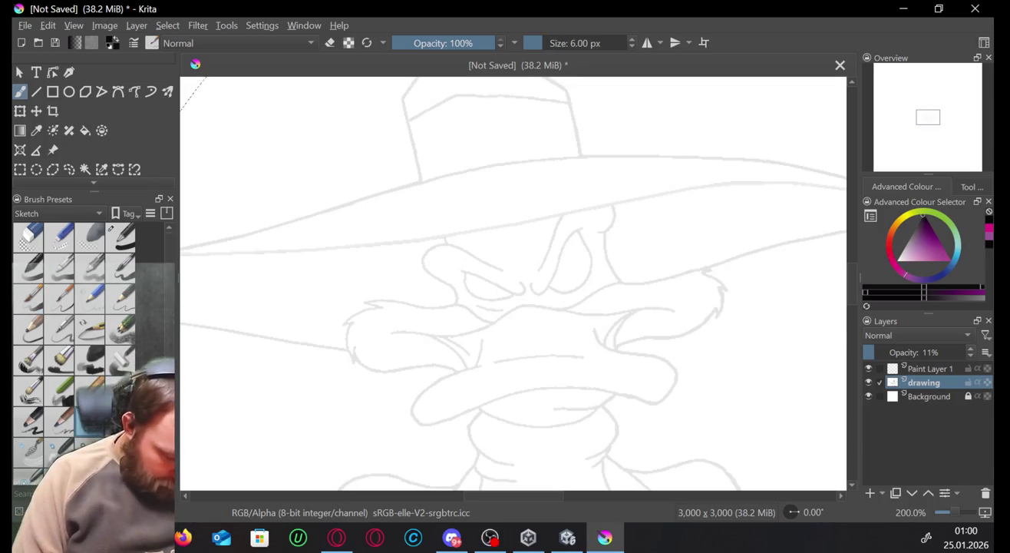
key(ctrl+z)
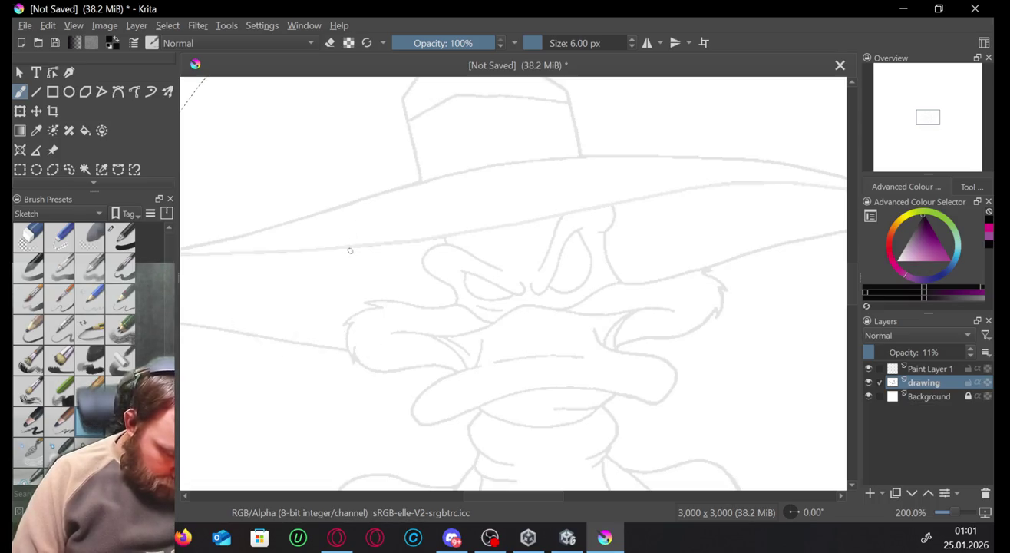
key(/)
key(ctrl+z)
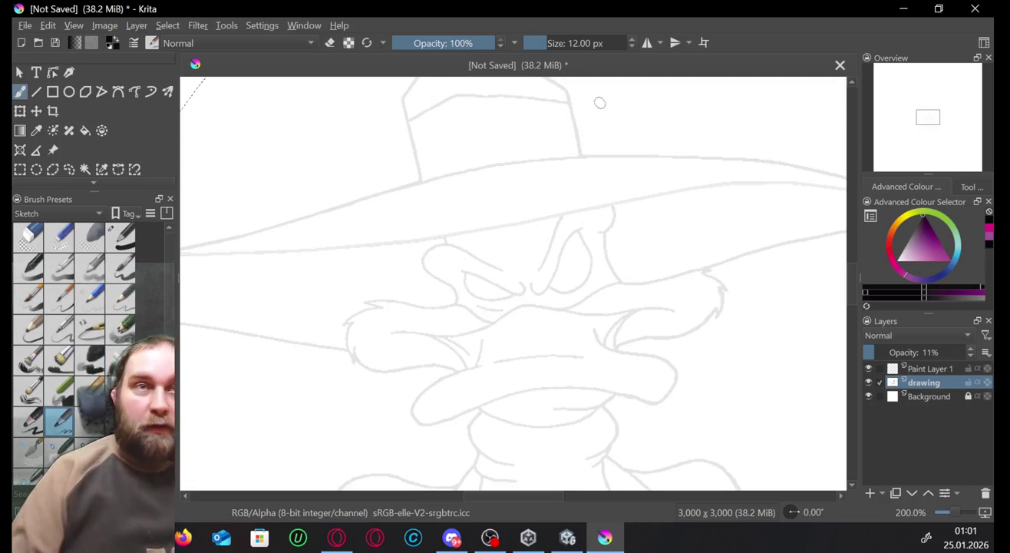
key(alt+Tab)
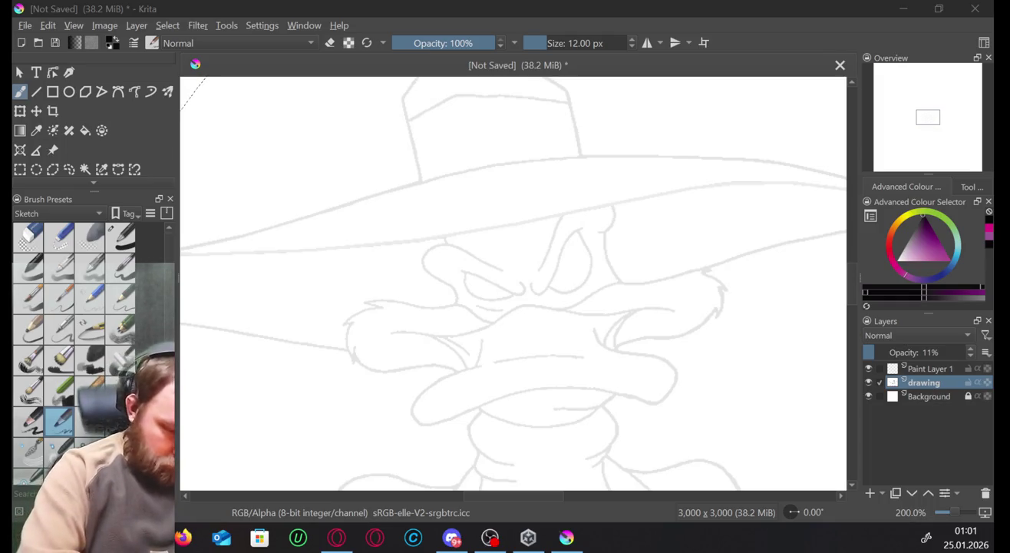
key(v)
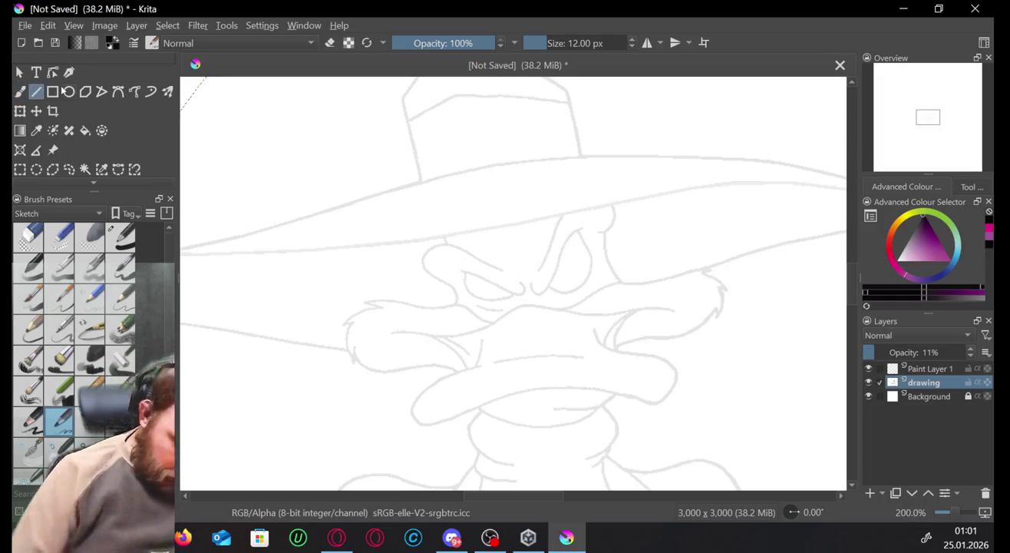
mouse_move(742, 118)
mouse_down()
mouse_move(788, 116)
mouse_move(782, 361)
mouse_up()
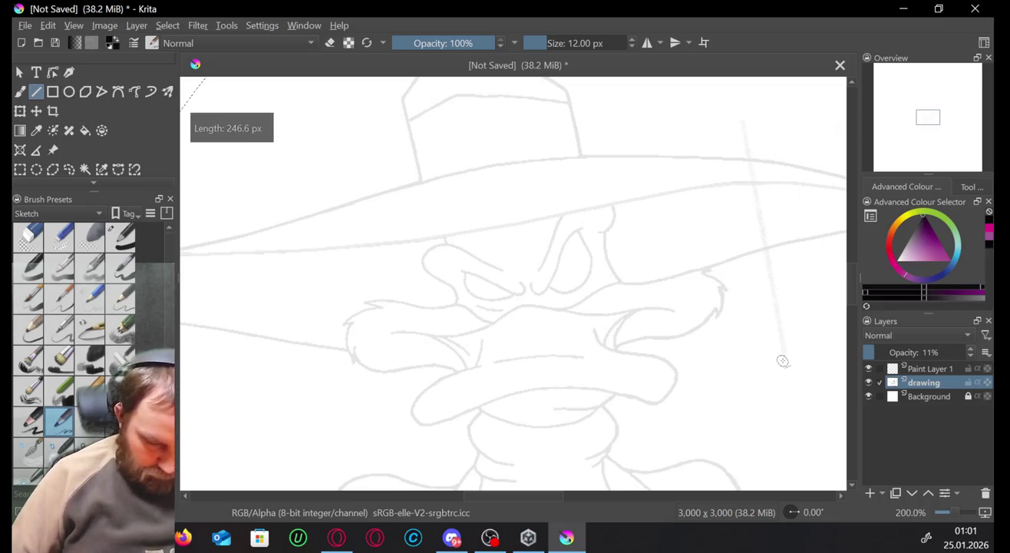
key(Escape)
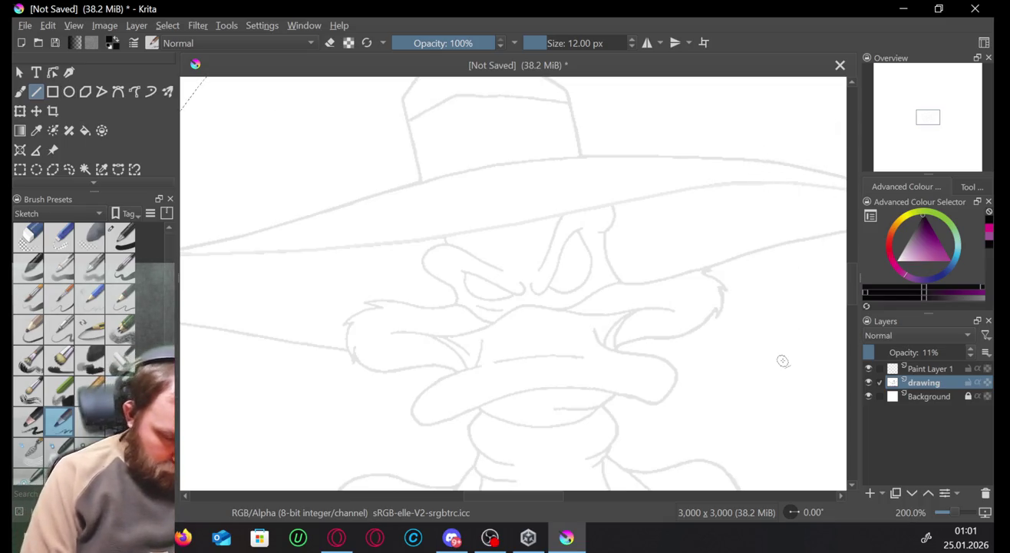
click(20, 93)
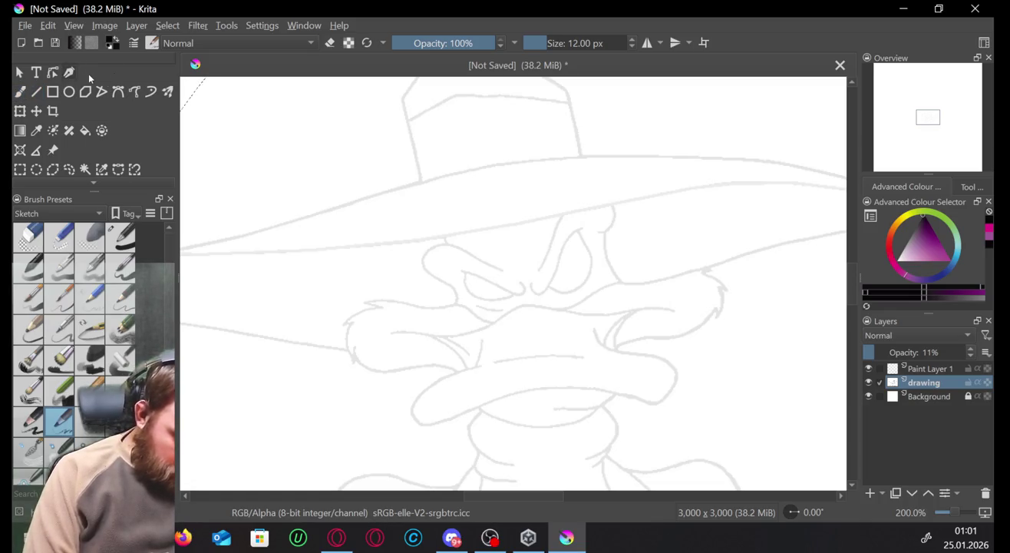
click(69, 71)
drag(670, 105, 764, 351)
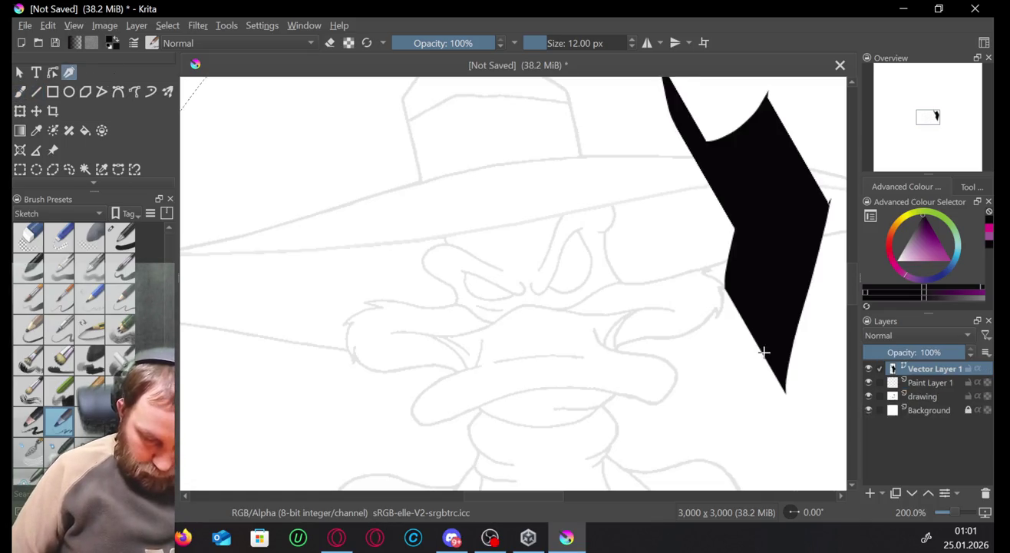
key(ctrl+z)
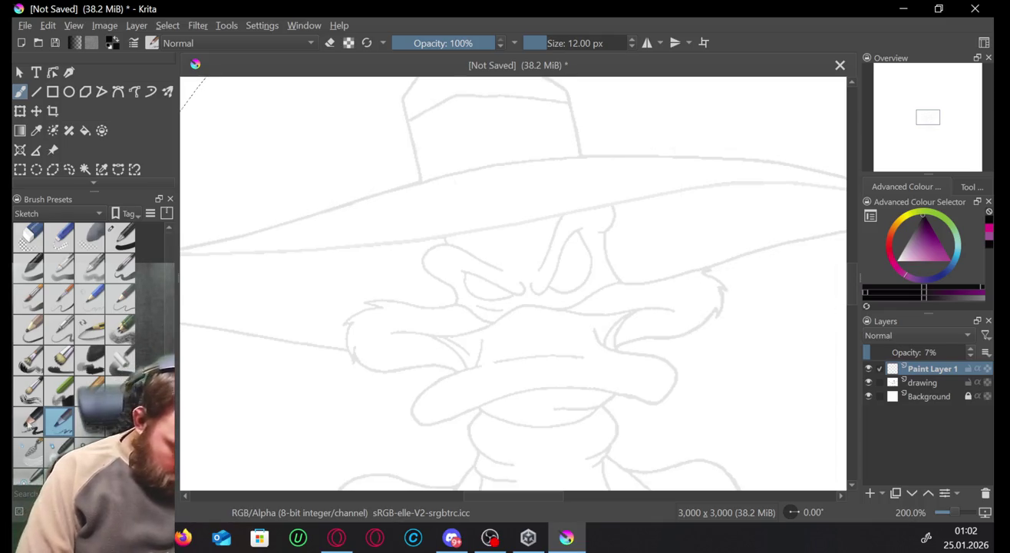
Try broad brush and blue pencil presets with test squiggles, undoing the one across the hat.
click(28, 420)
drag(277, 115, 431, 138)
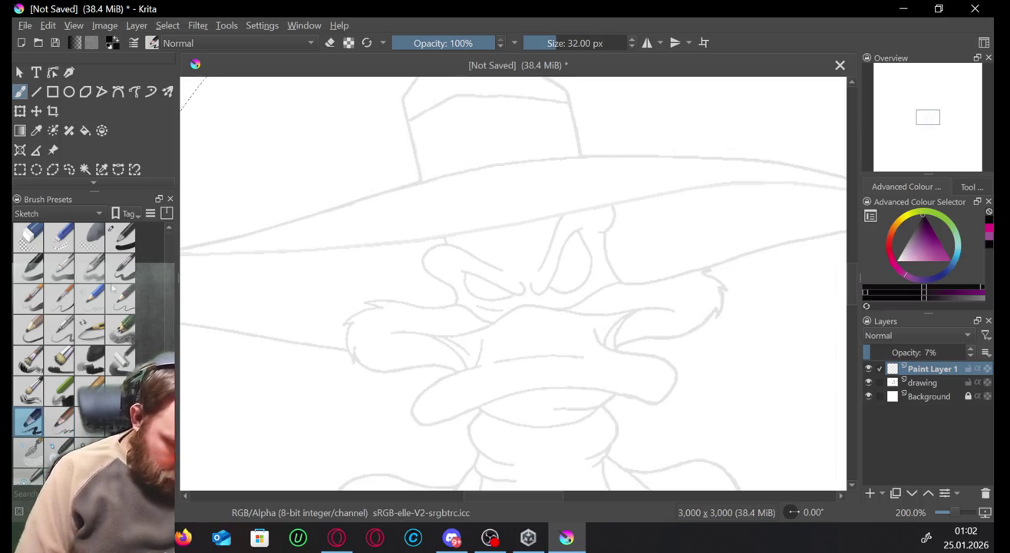
click(88, 301)
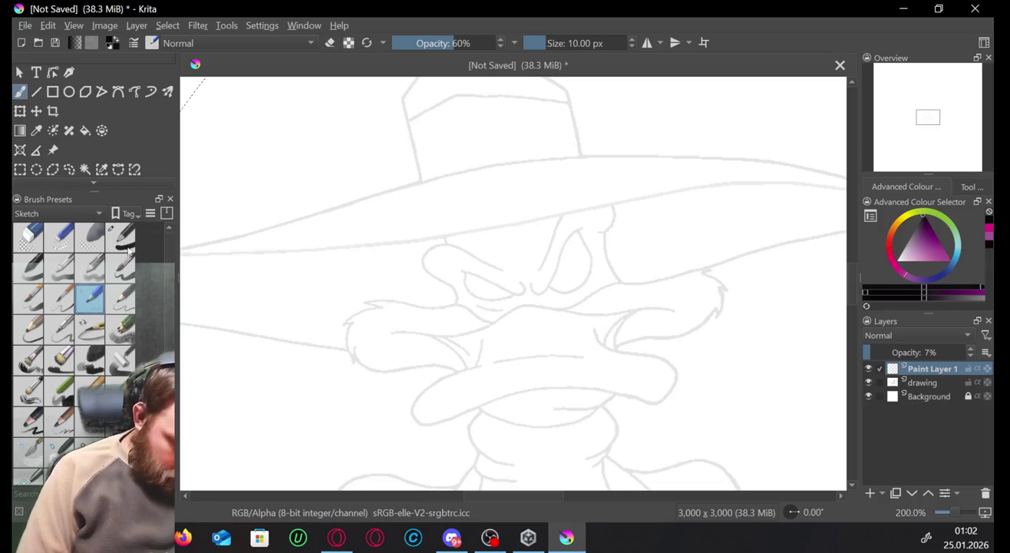
click(120, 268)
click(28, 268)
mouse_move(266, 142)
mouse_down()
mouse_move(539, 181)
mouse_move(658, 332)
mouse_move(769, 426)
mouse_up()
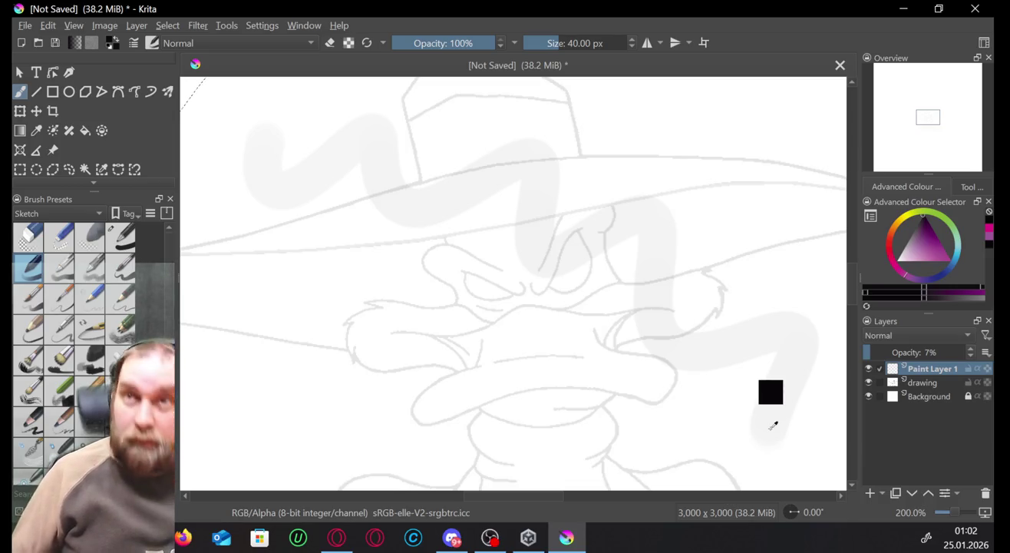
key(ctrl+z)
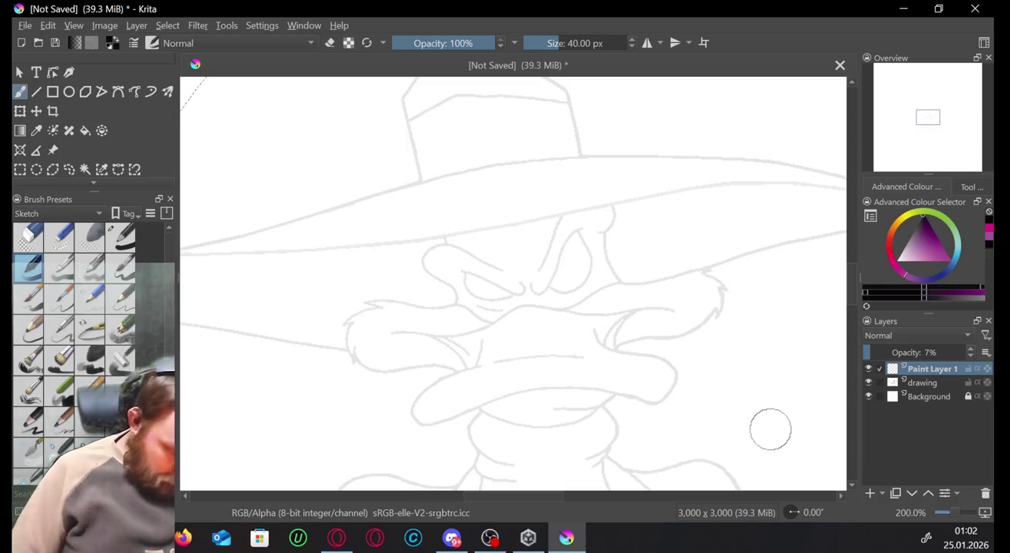
Draw a diagonal 10 px pencil stroke at lower left, checking Paint Layer 1 at 100% then back at 7%.
click(132, 288)
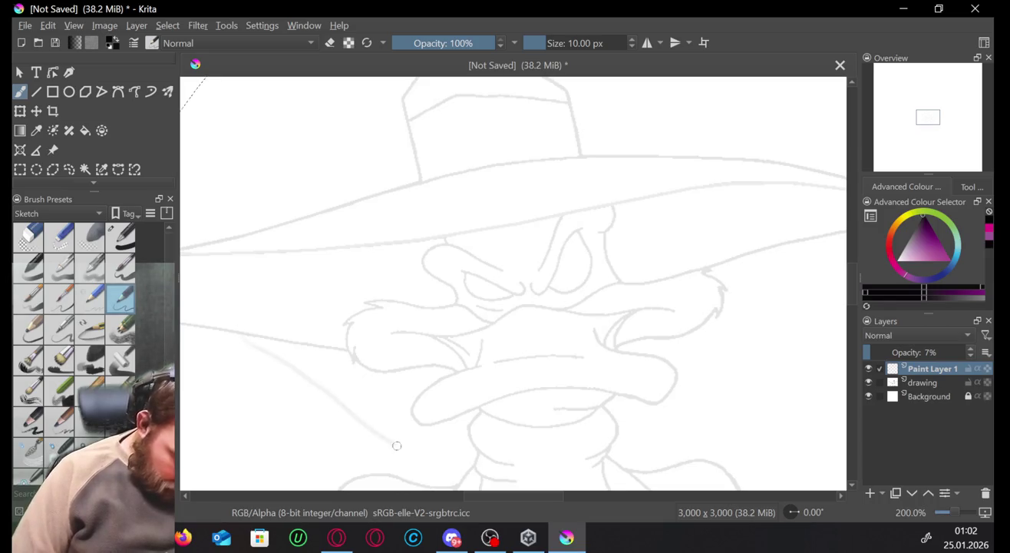
drag(248, 392, 365, 459)
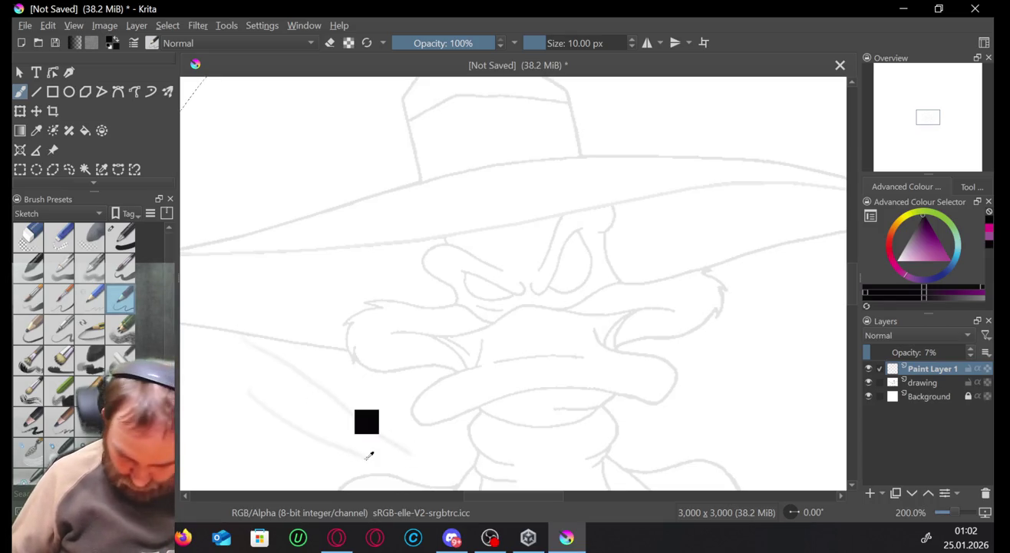
drag(883, 345, 985, 349)
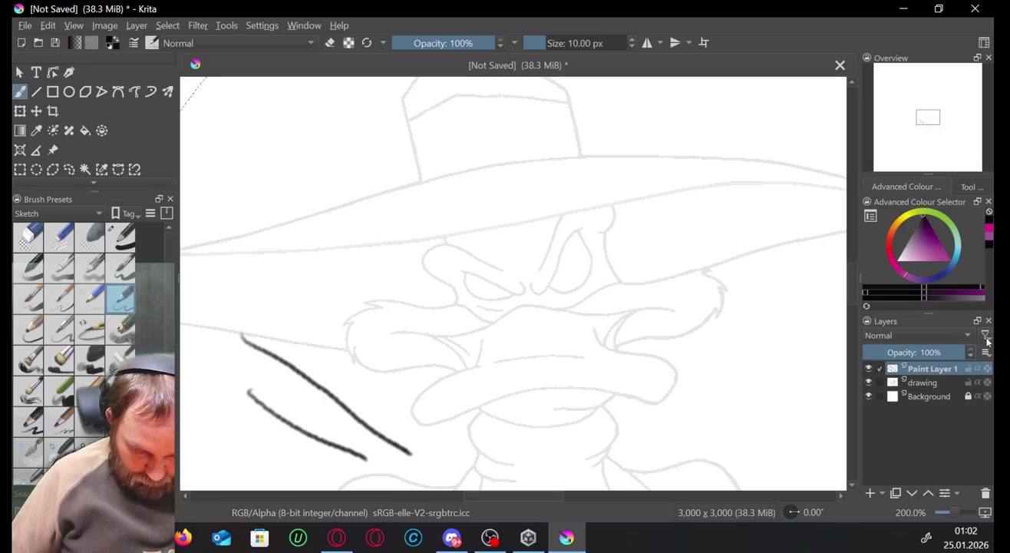
key(ctrl+z)
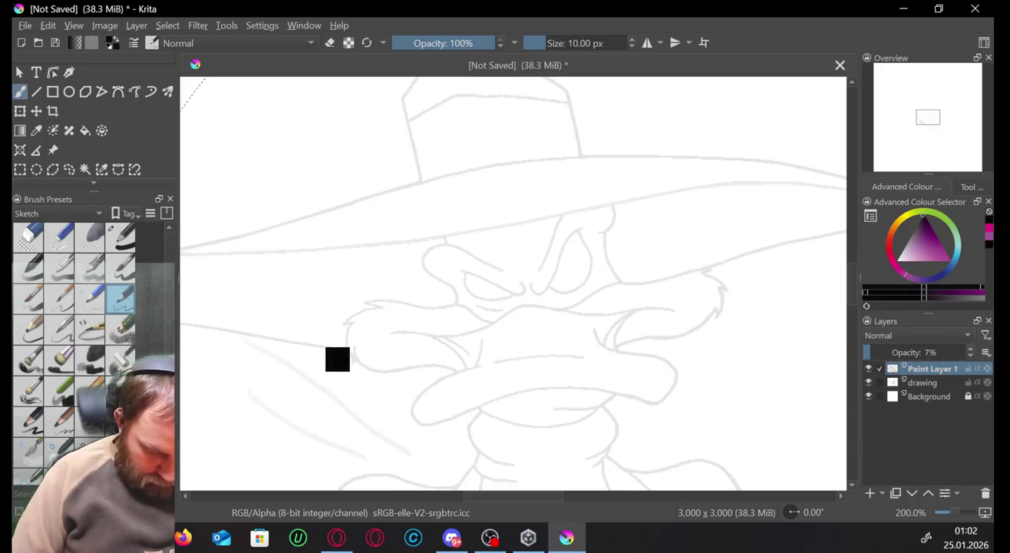
click(951, 379)
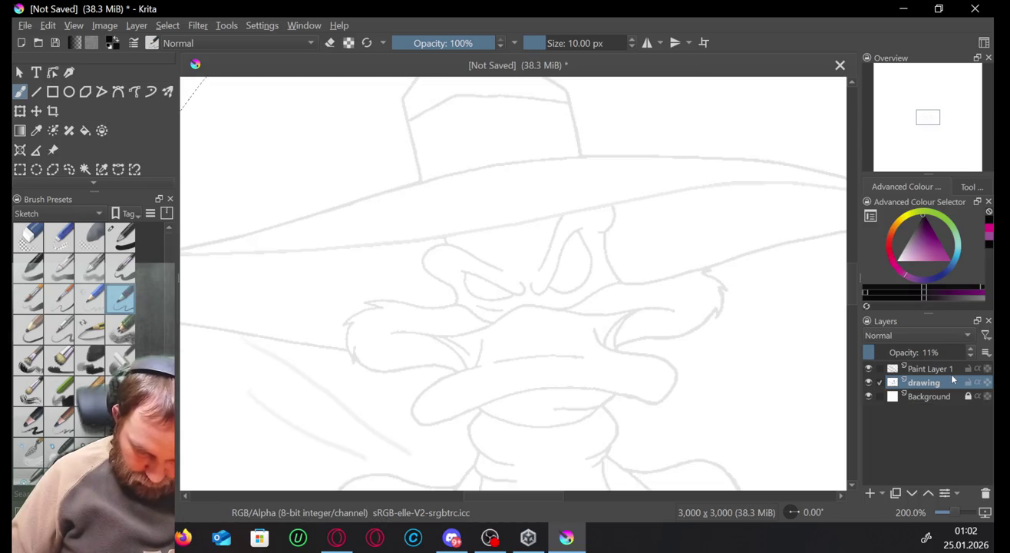
Raise the drawing layer's opacity and undo the two faint lower-left strokes on Paint Layer 1.
drag(877, 352, 947, 338)
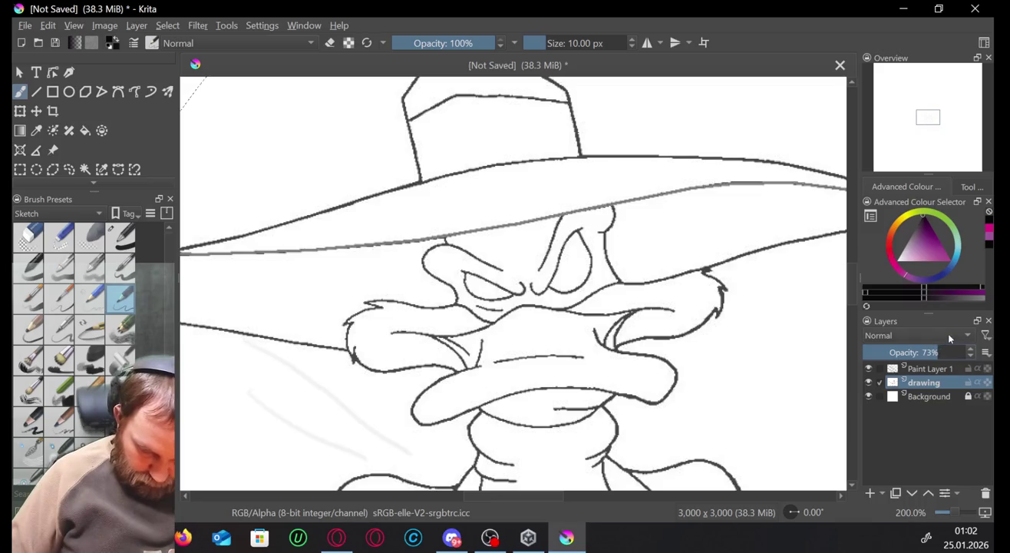
click(944, 372)
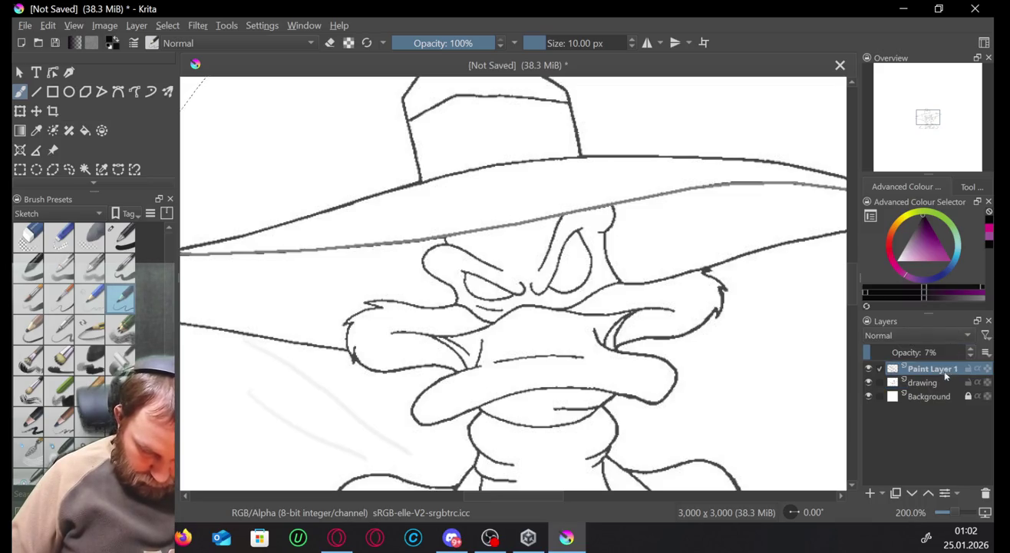
key(ctrl+z)
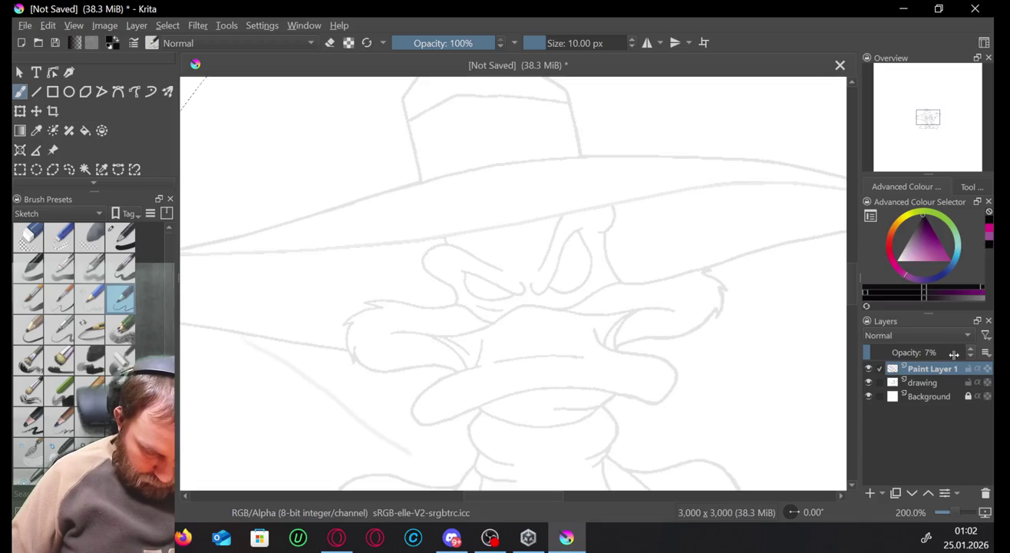
key(ctrl+z)
click(945, 382)
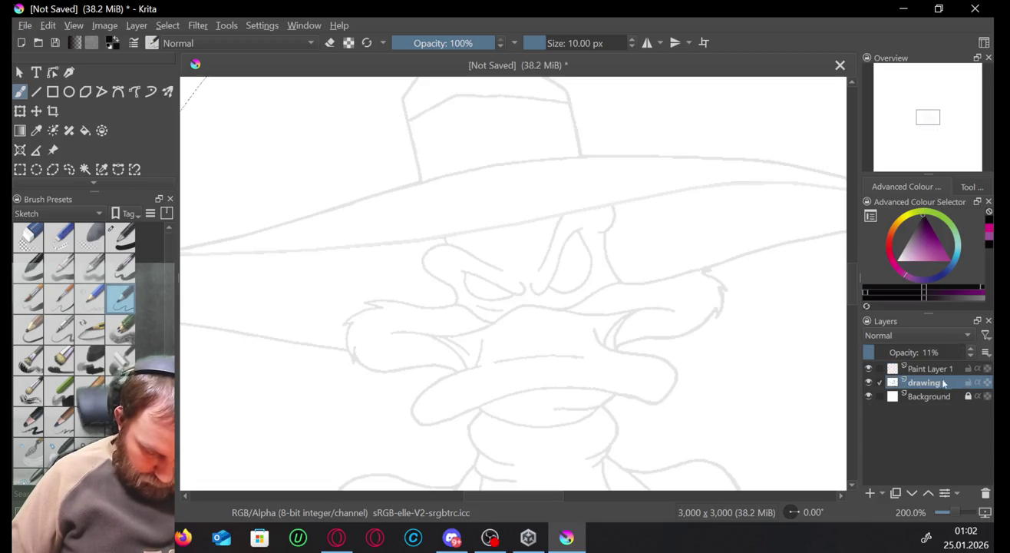
click(926, 371)
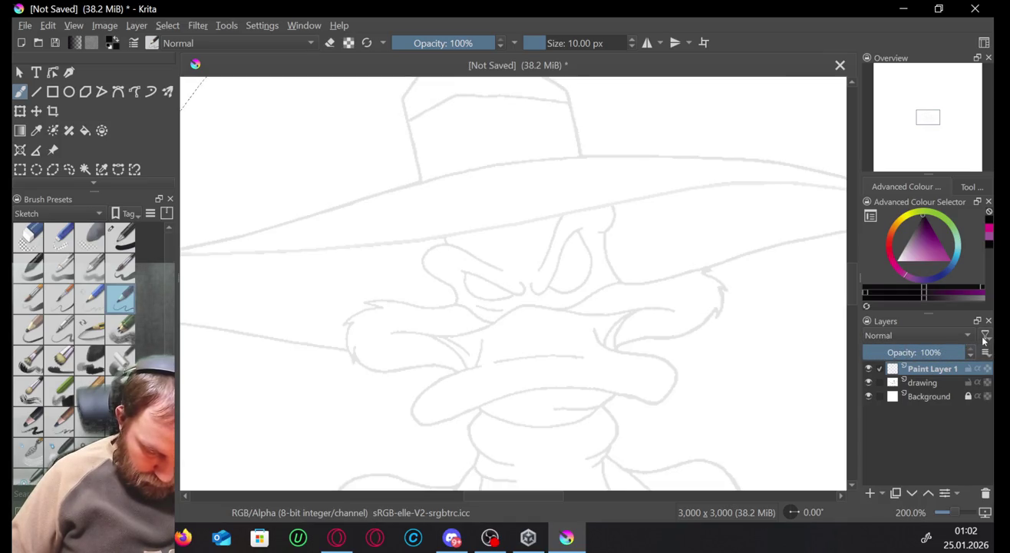
Undo test scribbles near the beak and cheek, then set the drawing layer to 100% opacity.
mouse_move(323, 392)
mouse_down()
mouse_move(391, 414)
mouse_move(305, 406)
mouse_move(435, 414)
mouse_up()
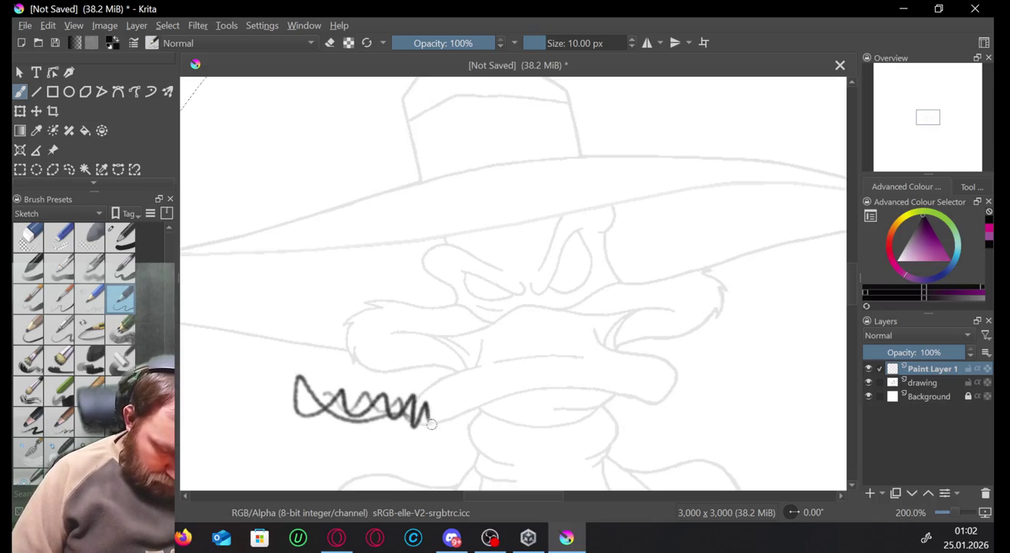
key(ctrl+z)
key(Page_Down)
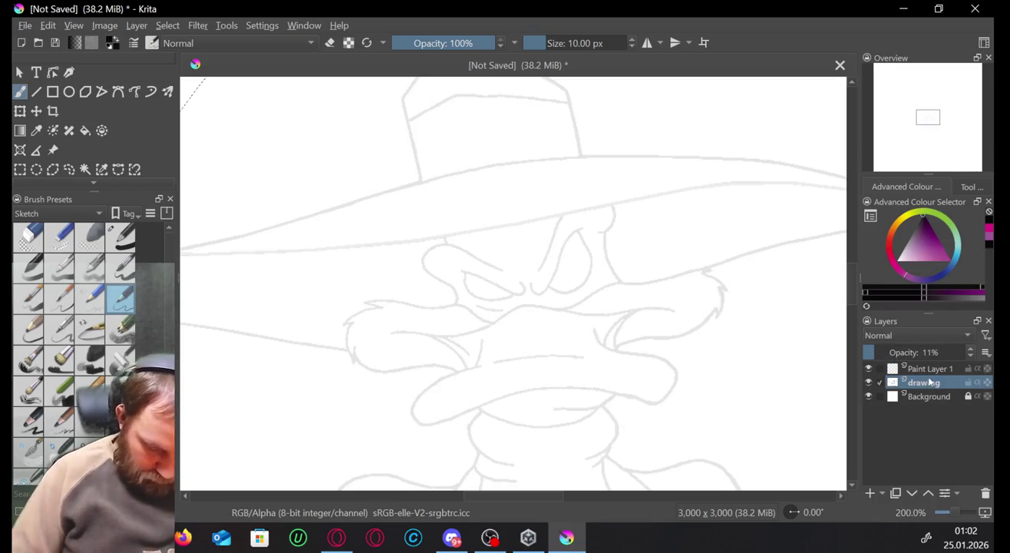
drag(331, 396, 384, 419)
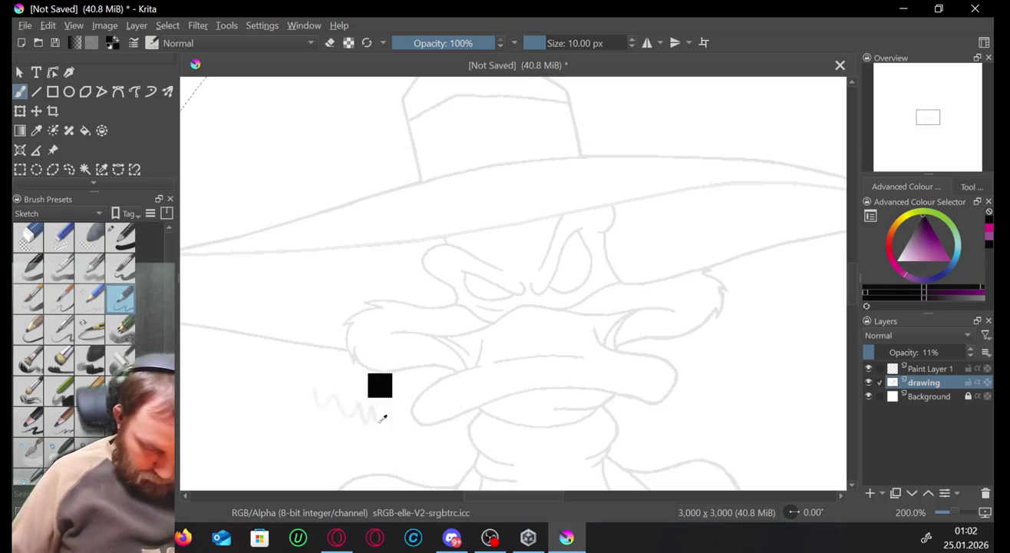
key(ctrl+z)
drag(534, 337, 549, 308)
key(ctrl+z)
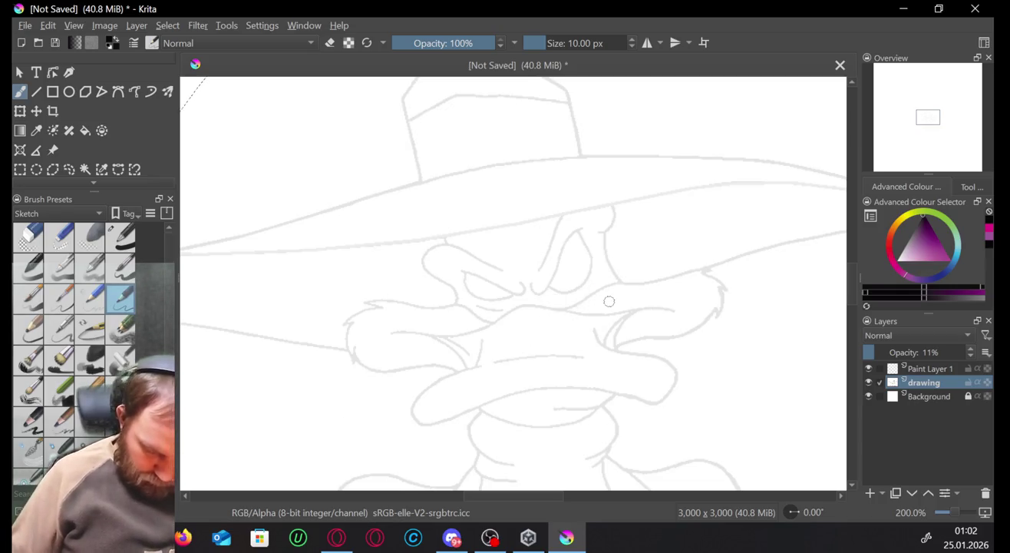
drag(878, 351, 993, 351)
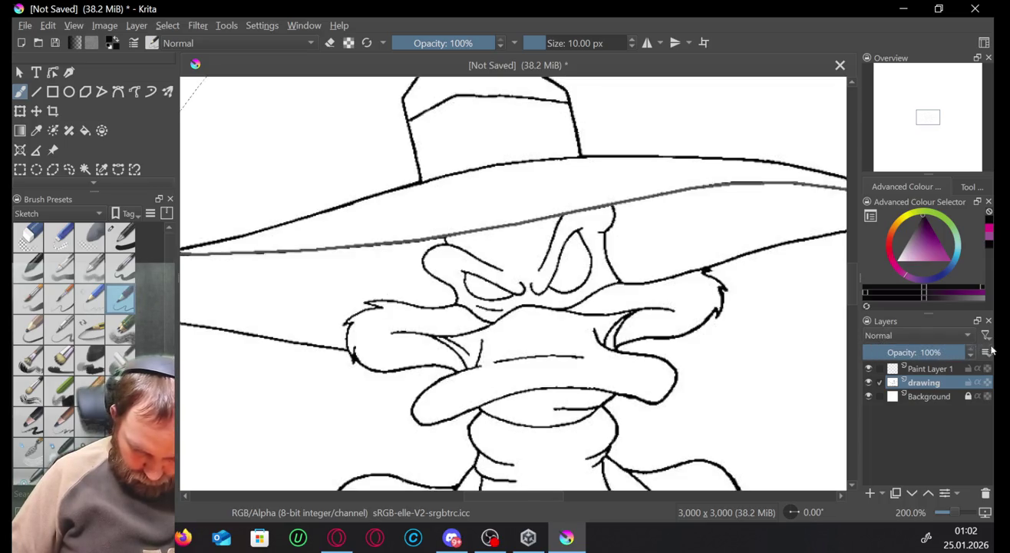
click(929, 369)
Lower Paint Layer 1 to about 27% opacity and undo a test squiggle left of the beak.
click(965, 352)
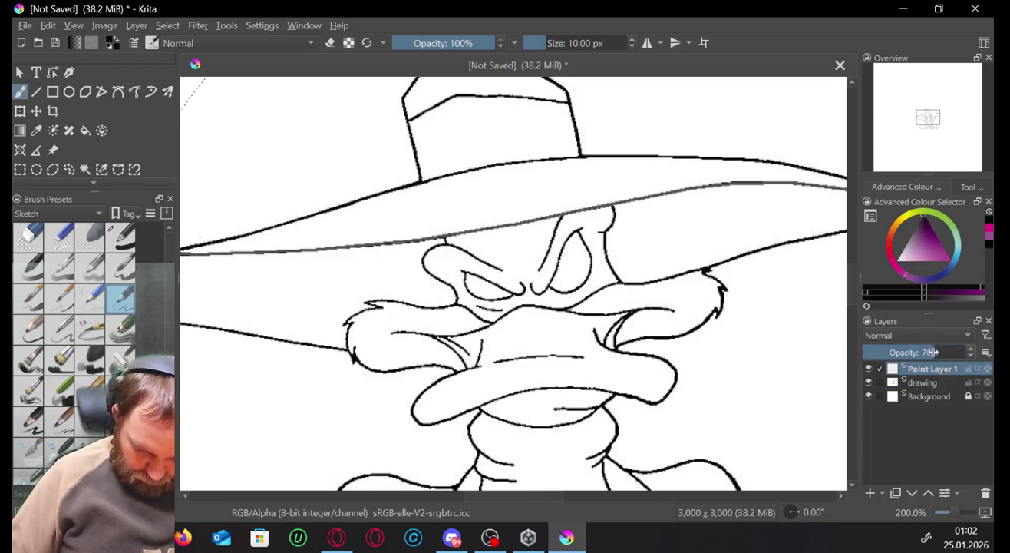
drag(933, 351, 896, 352)
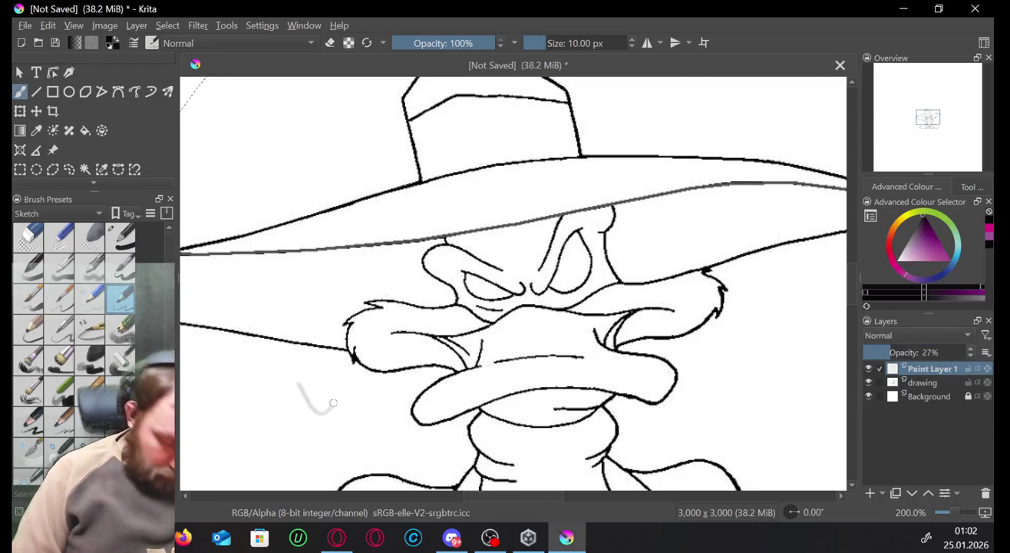
mouse_move(300, 386)
mouse_down()
mouse_move(361, 418)
mouse_move(382, 407)
mouse_move(408, 413)
mouse_up()
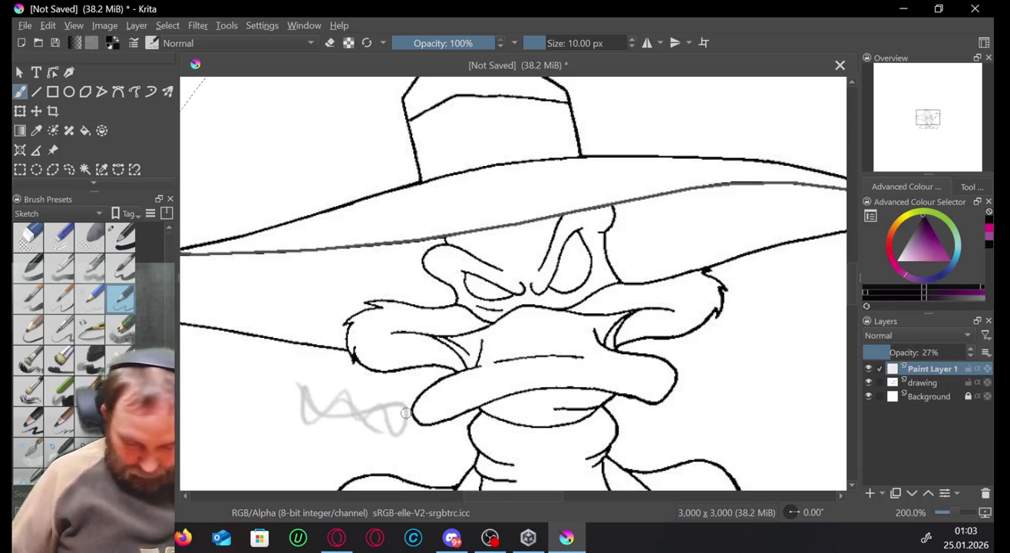
key(ctrl+z)
Fade the drawing layer to about 20% opacity so the duck becomes grey guide lines.
click(929, 380)
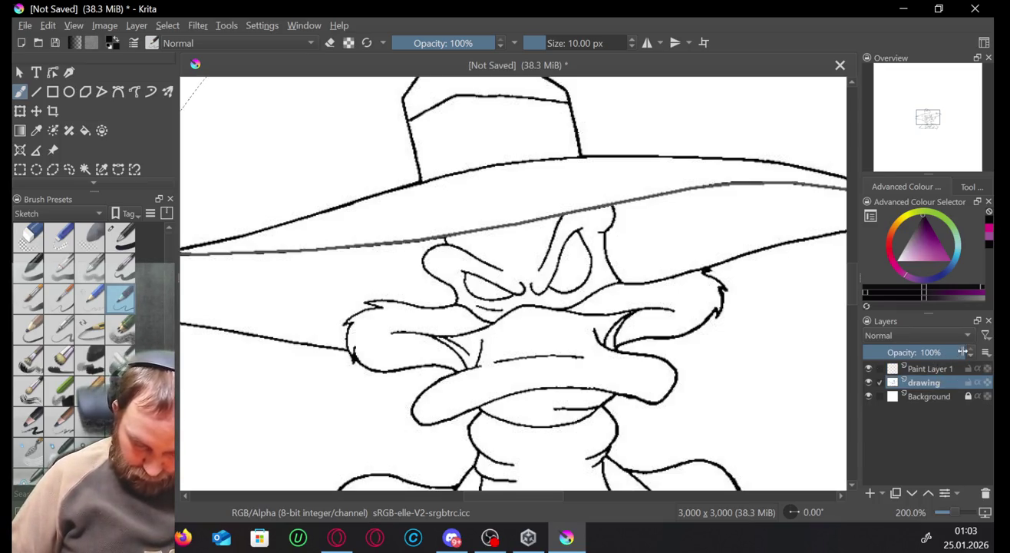
drag(965, 352, 957, 352)
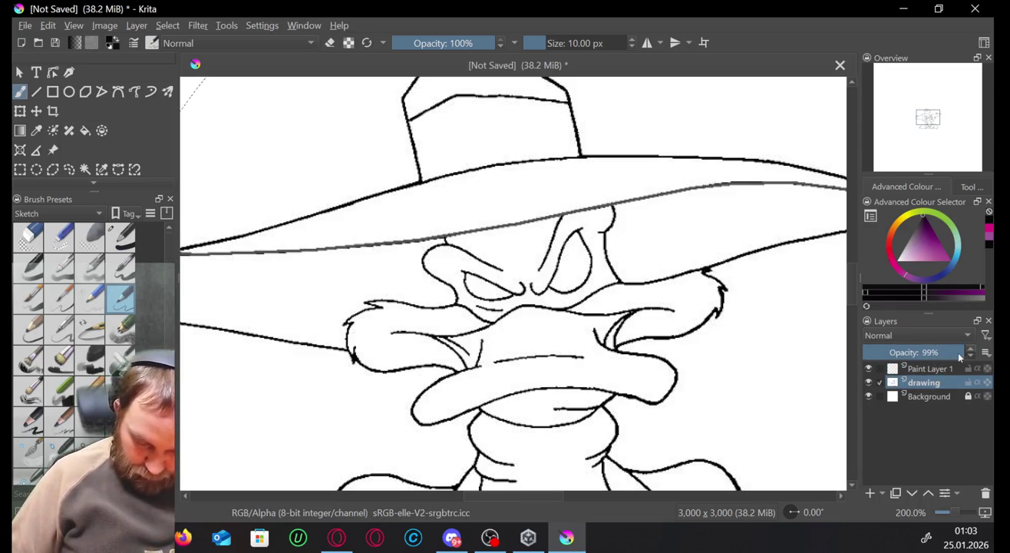
click(890, 352)
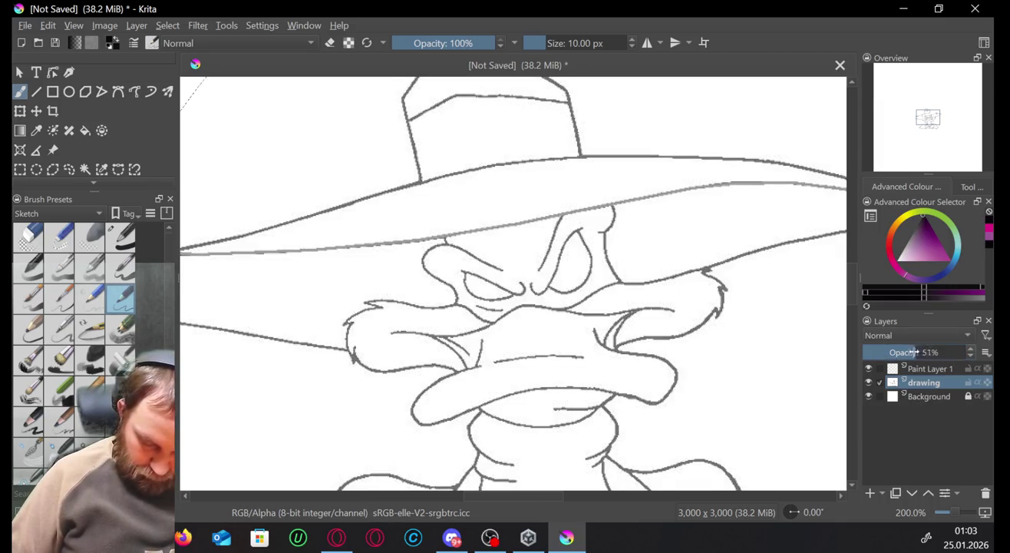
drag(890, 353, 884, 352)
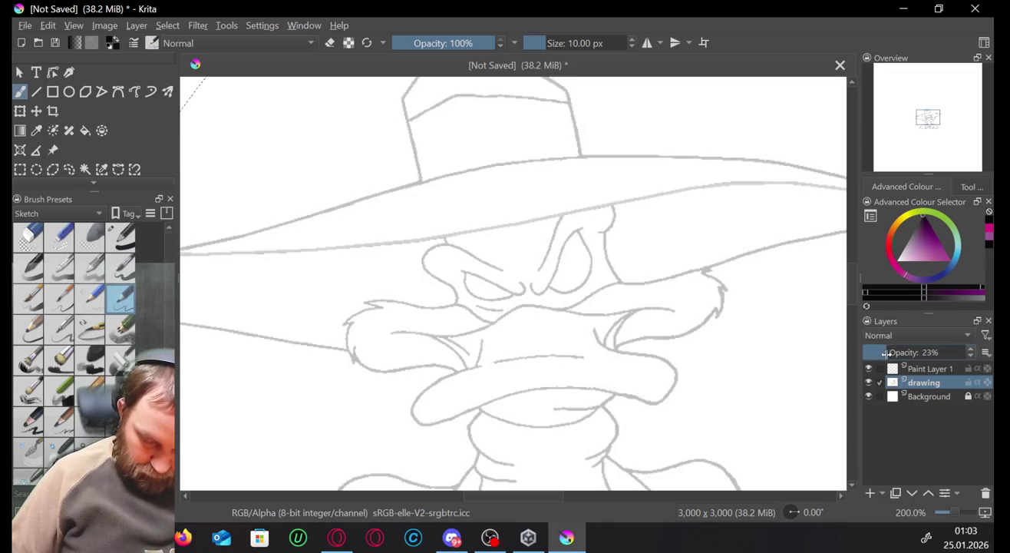
Raise Paint Layer 1 to 100% opacity and remove a looped test scribble right of the face.
click(934, 372)
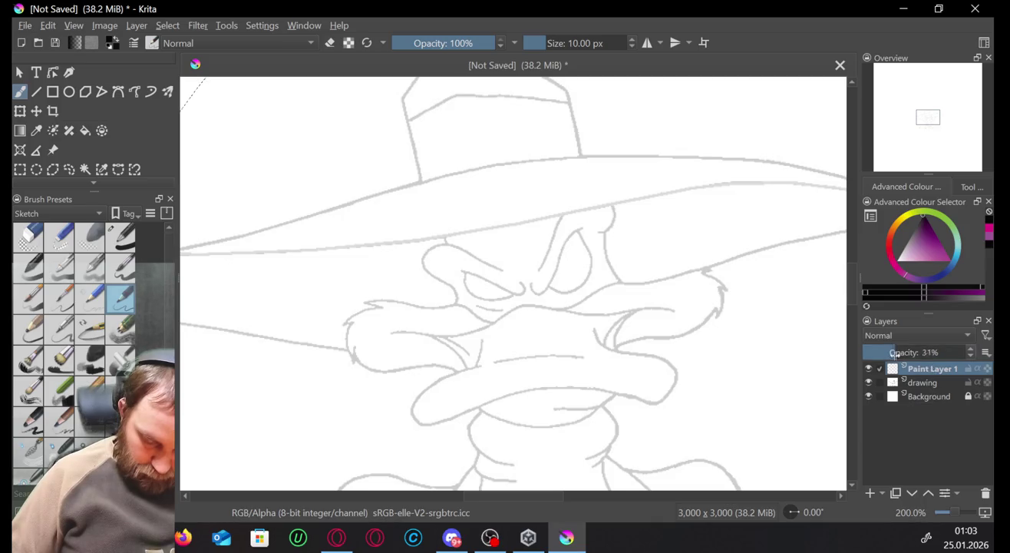
drag(894, 353, 986, 352)
mouse_move(762, 376)
mouse_down()
mouse_move(795, 356)
mouse_move(820, 367)
mouse_up()
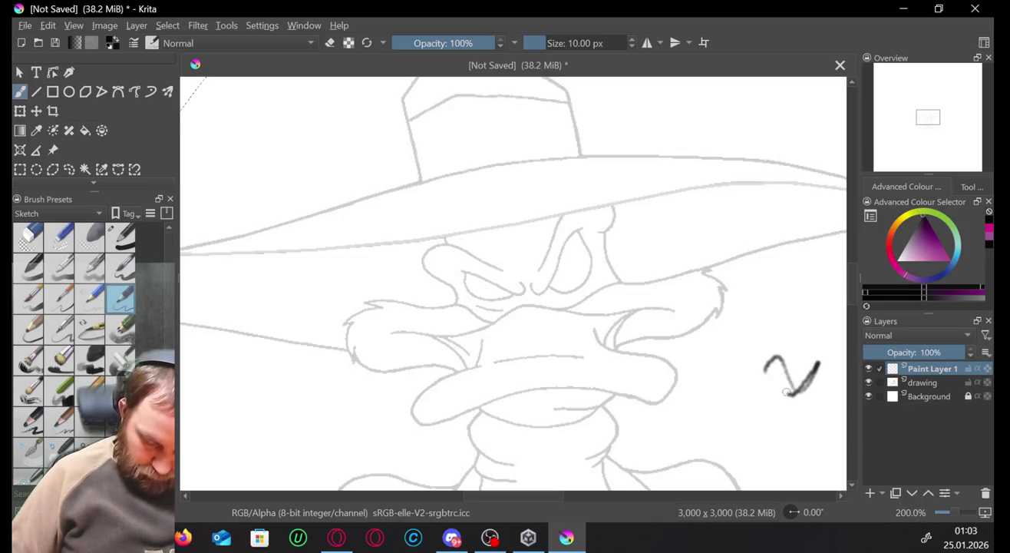
mouse_move(805, 330)
mouse_down()
mouse_move(767, 404)
mouse_move(798, 338)
mouse_up()
key(Delete)
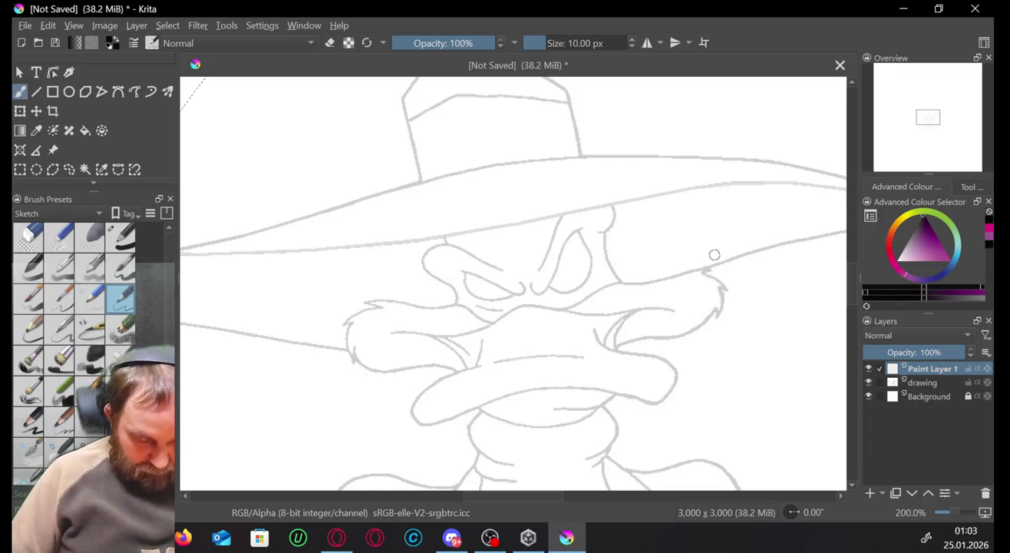
Try a 40 px brush and smaller 10 px presets with test strokes, undoing each.
click(29, 267)
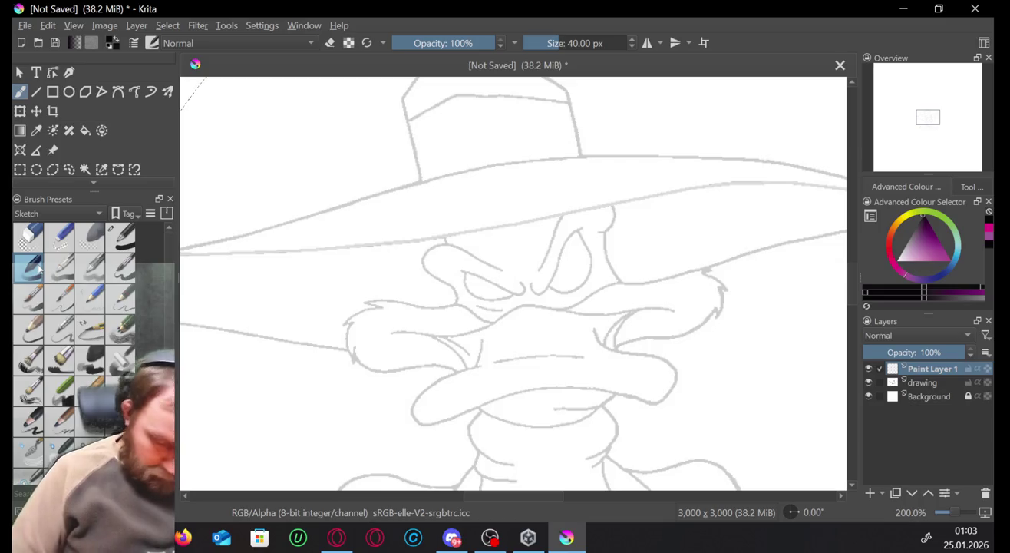
drag(748, 111, 829, 108)
key(ctrl+z)
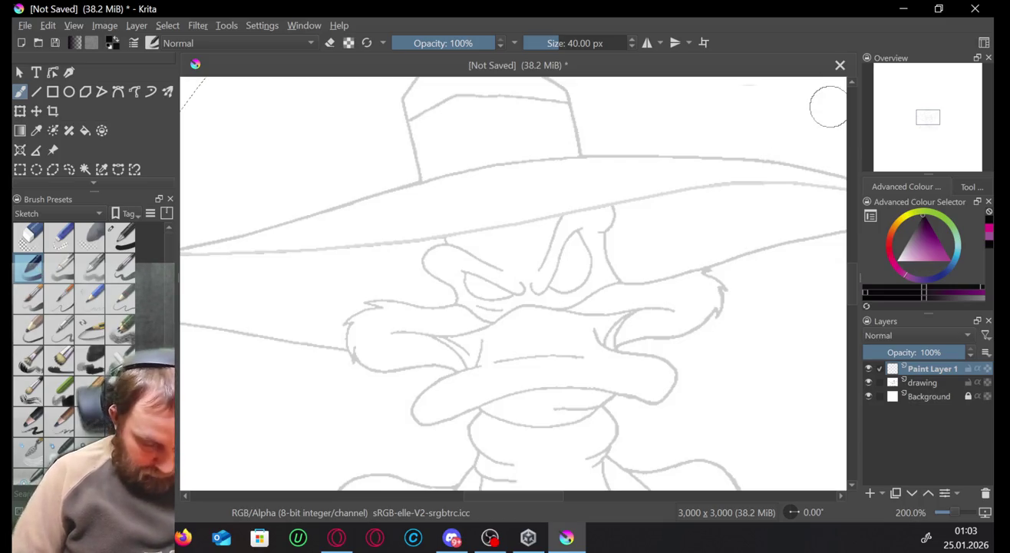
click(121, 267)
click(59, 298)
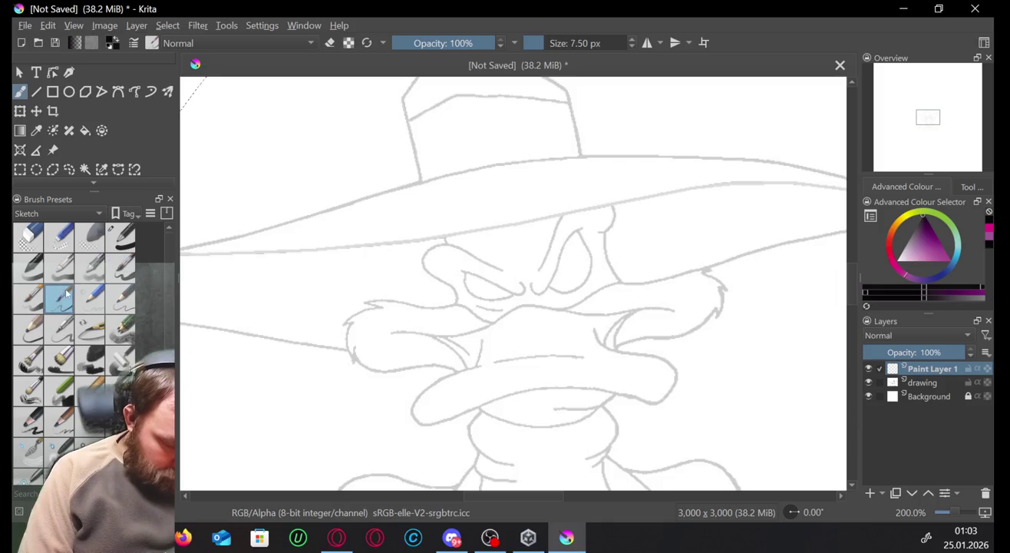
click(90, 297)
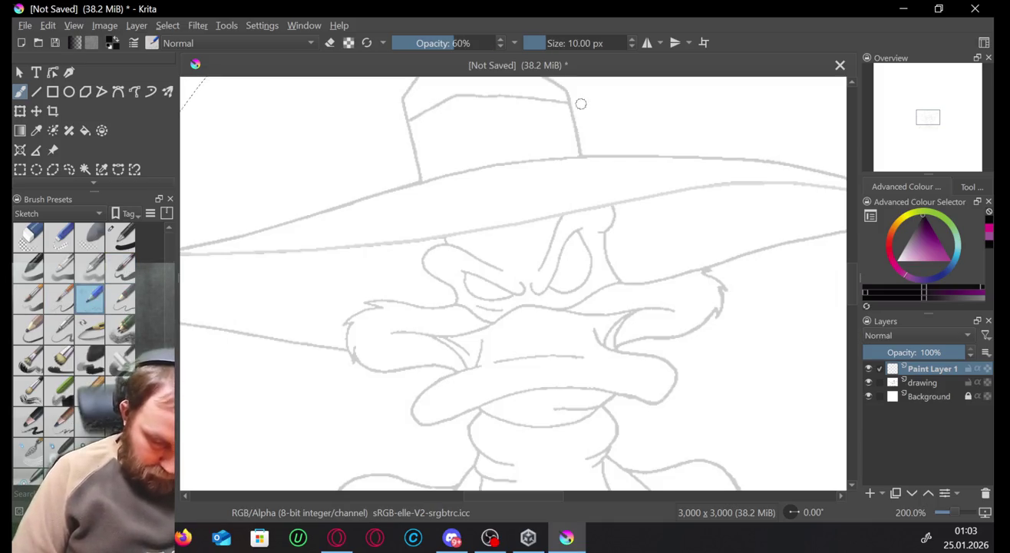
mouse_move(600, 113)
mouse_down()
mouse_move(603, 127)
mouse_move(615, 116)
mouse_up()
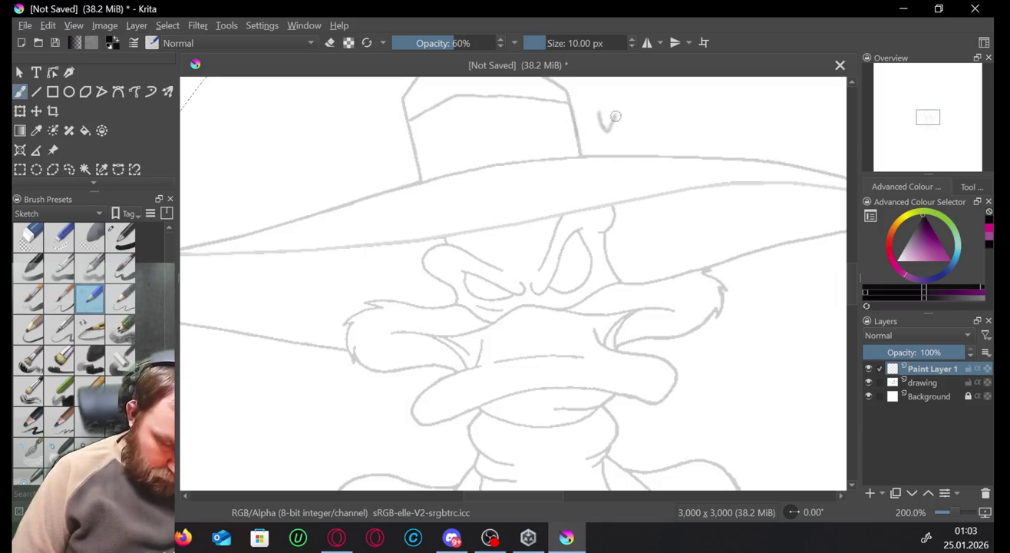
key(ctrl+z)
Settle on a full-opacity 10 px inking pen preset and undo its test strokes.
key(ctrl+z)
click(120, 298)
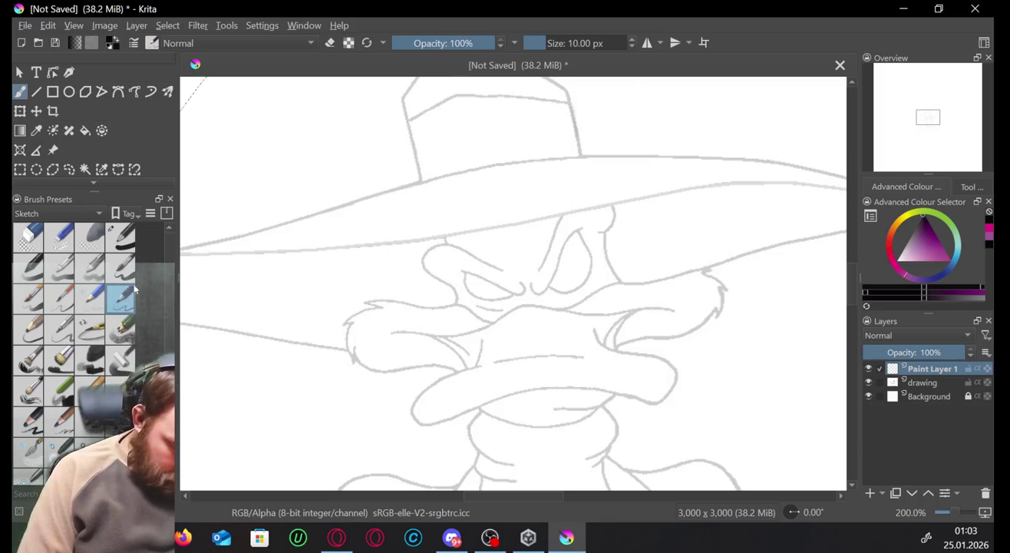
mouse_move(332, 137)
mouse_down()
mouse_move(408, 146)
mouse_move(398, 172)
mouse_up()
key(ctrl+z)
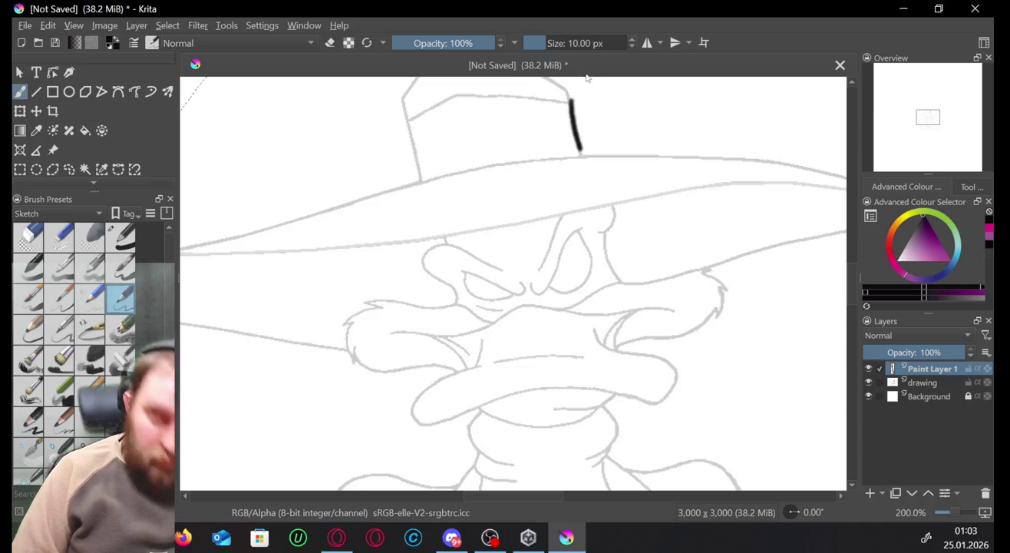
key(ctrl+z)
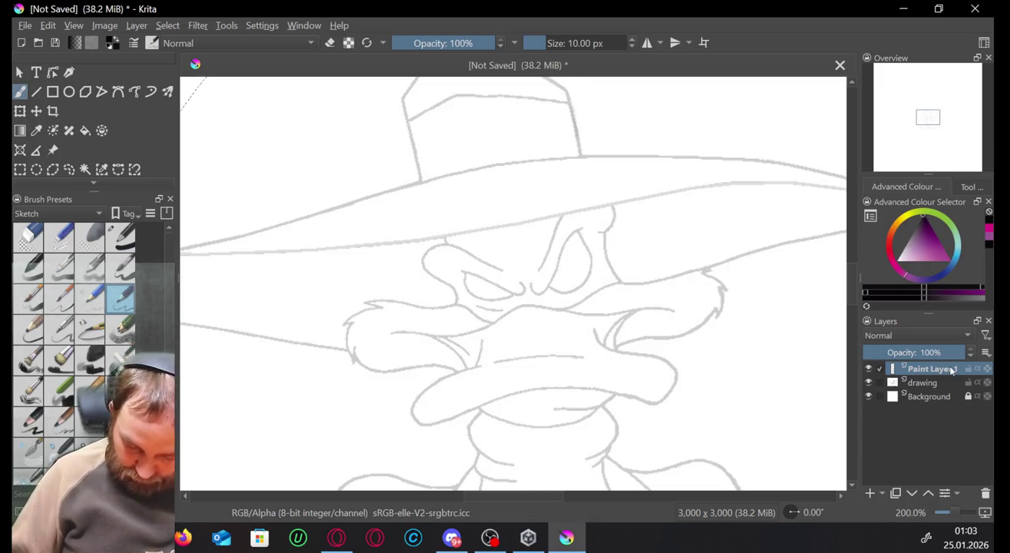
click(934, 386)
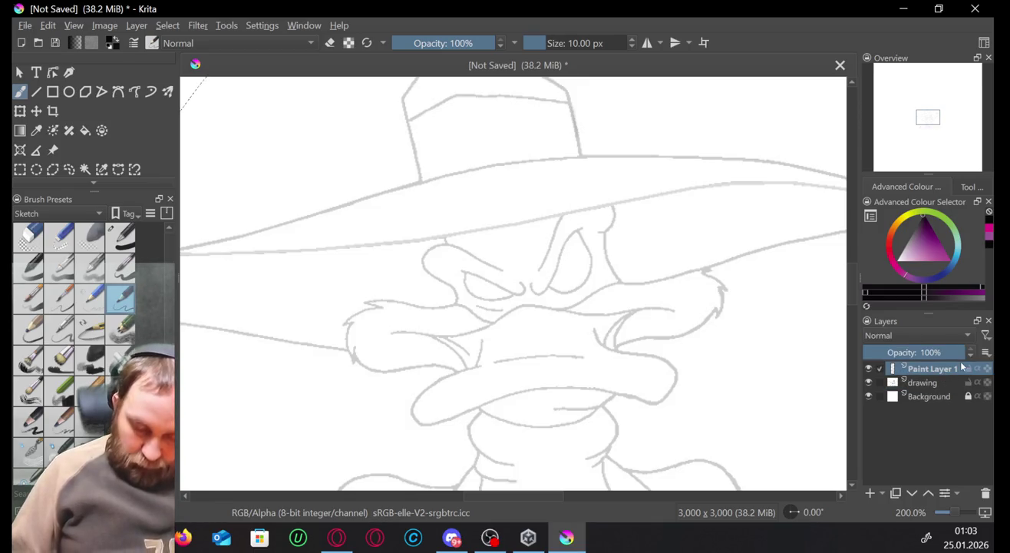
Toggle the drawing layer back to full opacity, then fade it to about 30%.
click(950, 352)
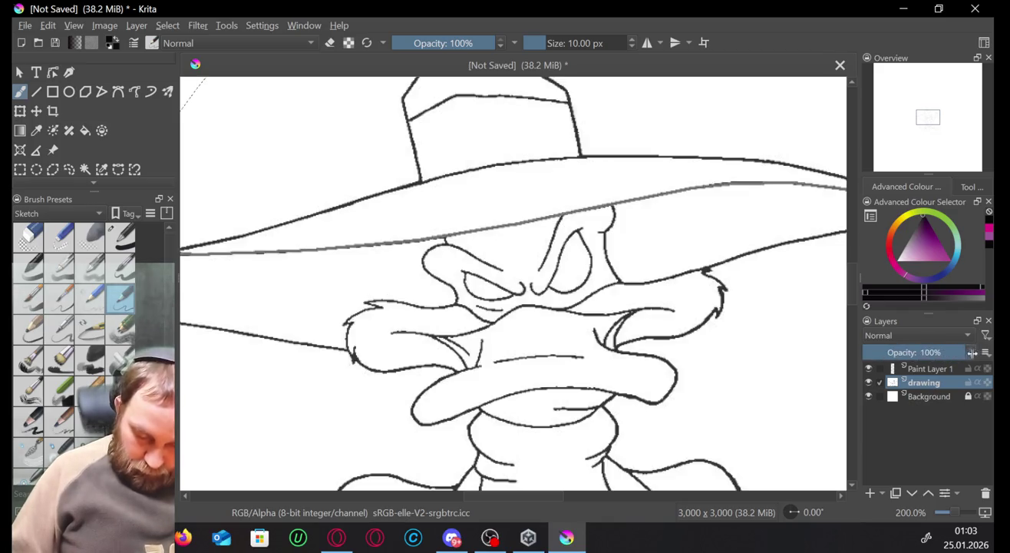
click(949, 369)
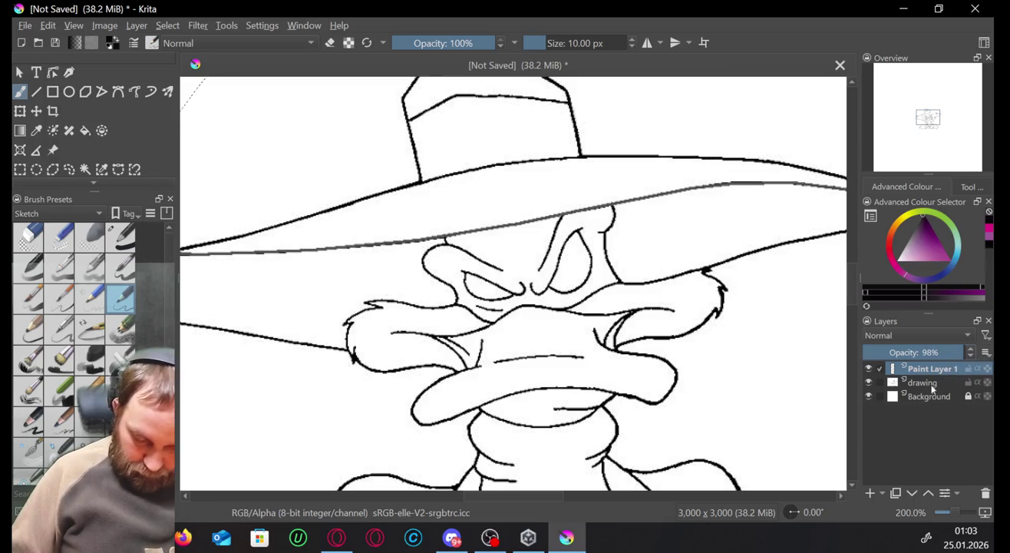
click(933, 383)
drag(962, 352, 892, 353)
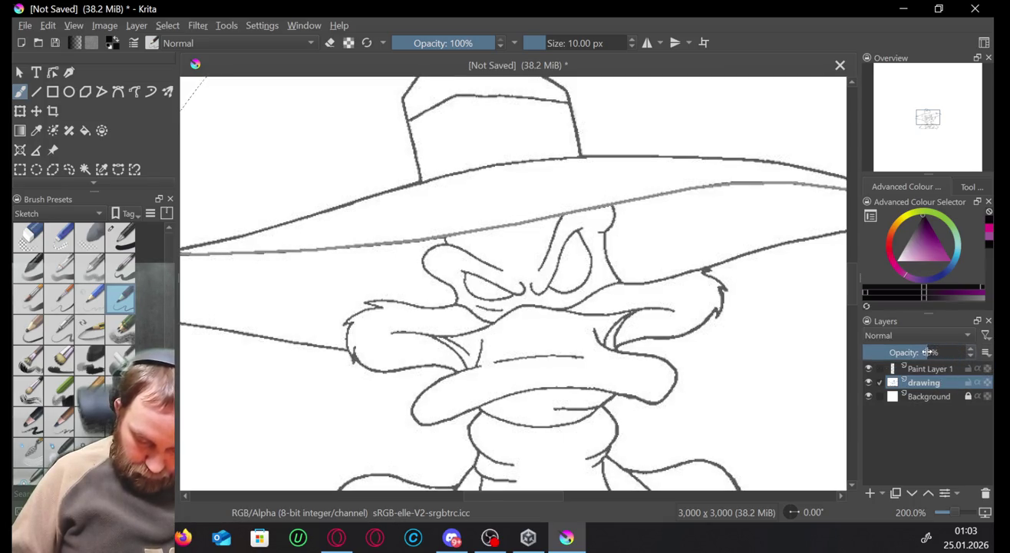
Ink the right edge of the hat crown on Paint Layer 1, undoing the stroke's lower hook.
click(925, 370)
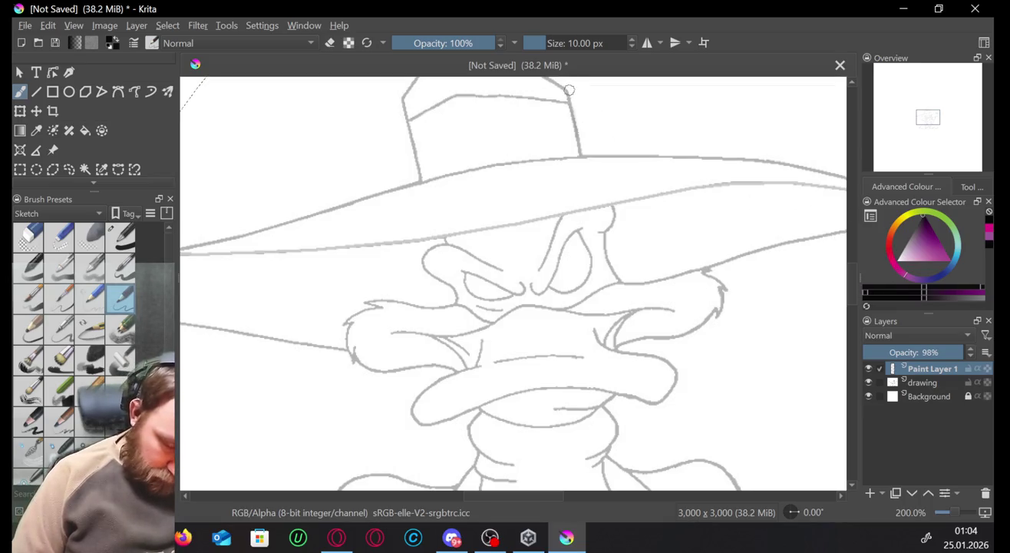
drag(571, 98, 581, 140)
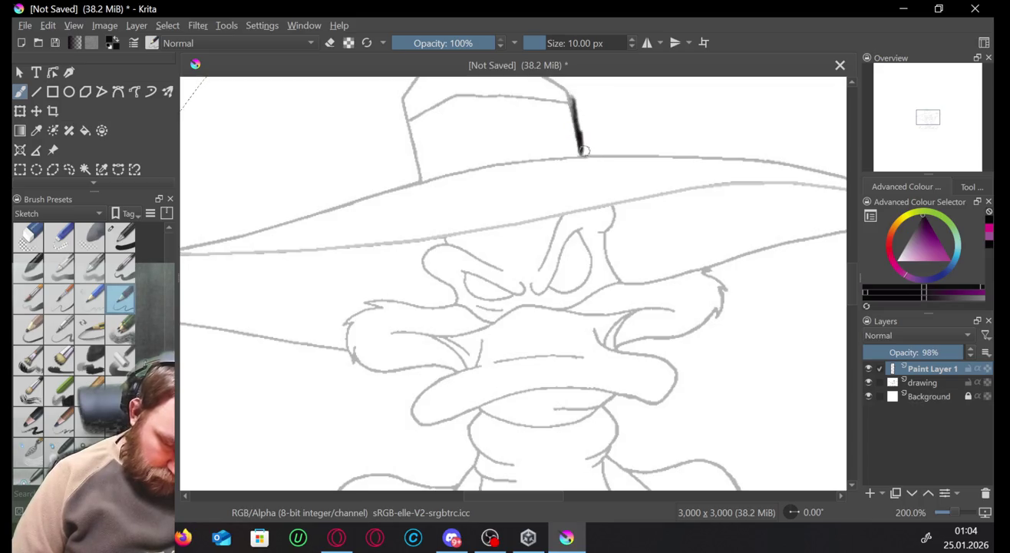
key(ctrl+z)
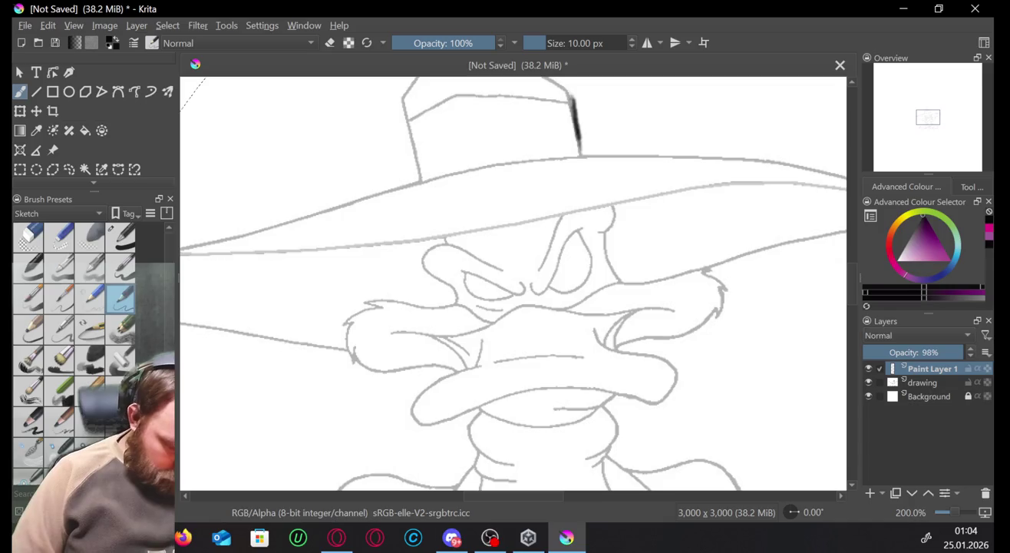
Lower both pressure curve points in Krita's Tablet settings and check them in the Tablet Tester.
click(264, 26)
mouse_move(275, 179)
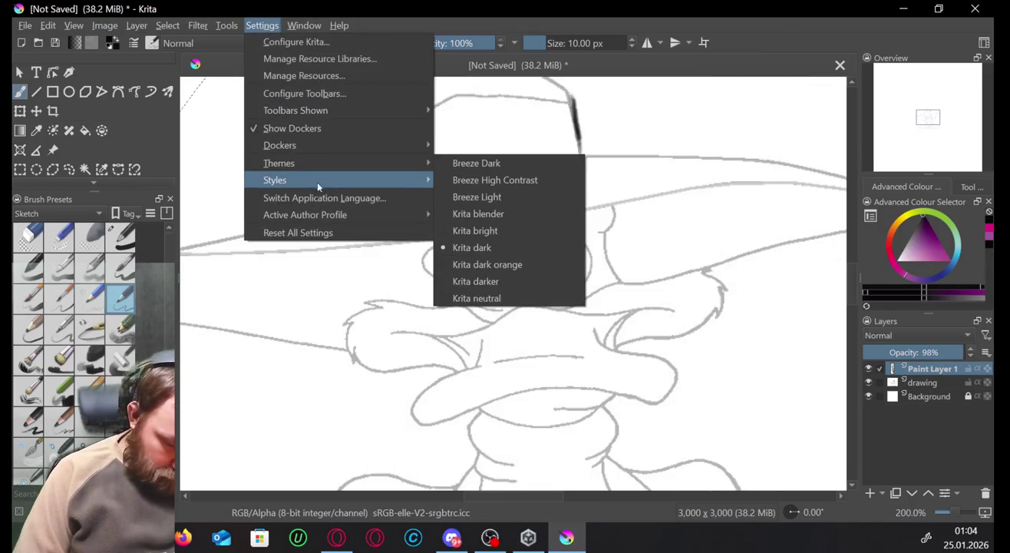
click(296, 42)
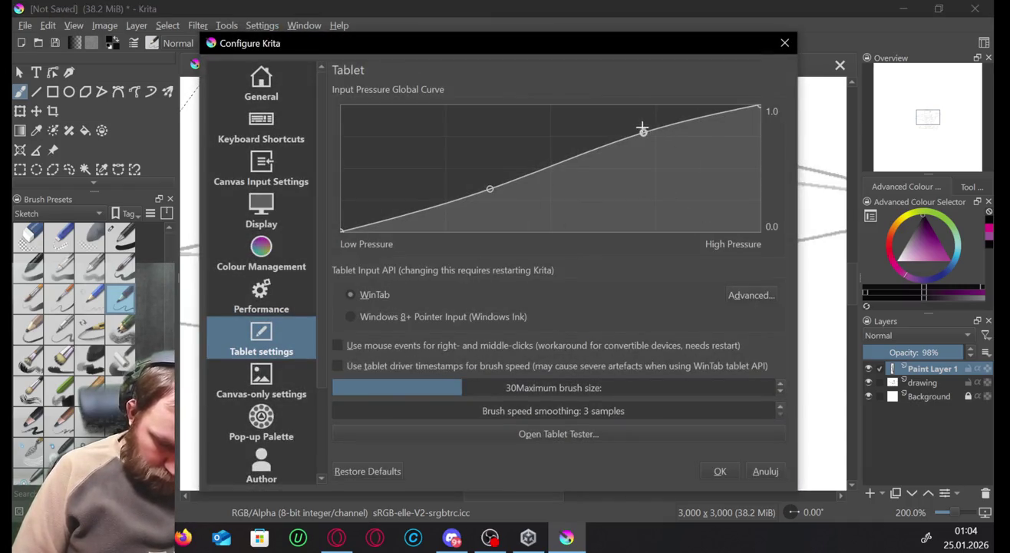
drag(643, 132, 648, 168)
drag(489, 185, 496, 213)
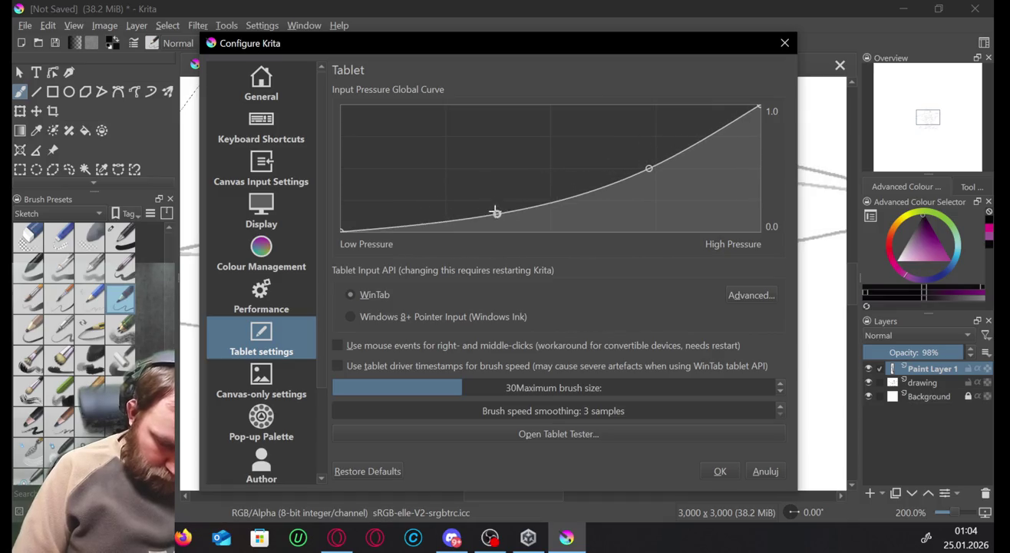
click(621, 432)
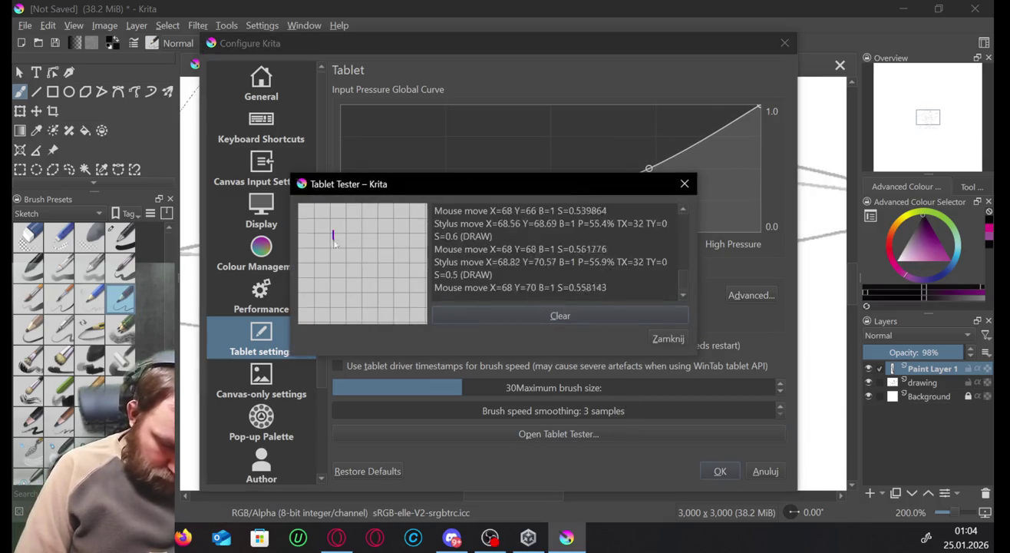
drag(333, 231, 427, 274)
drag(348, 238, 414, 277)
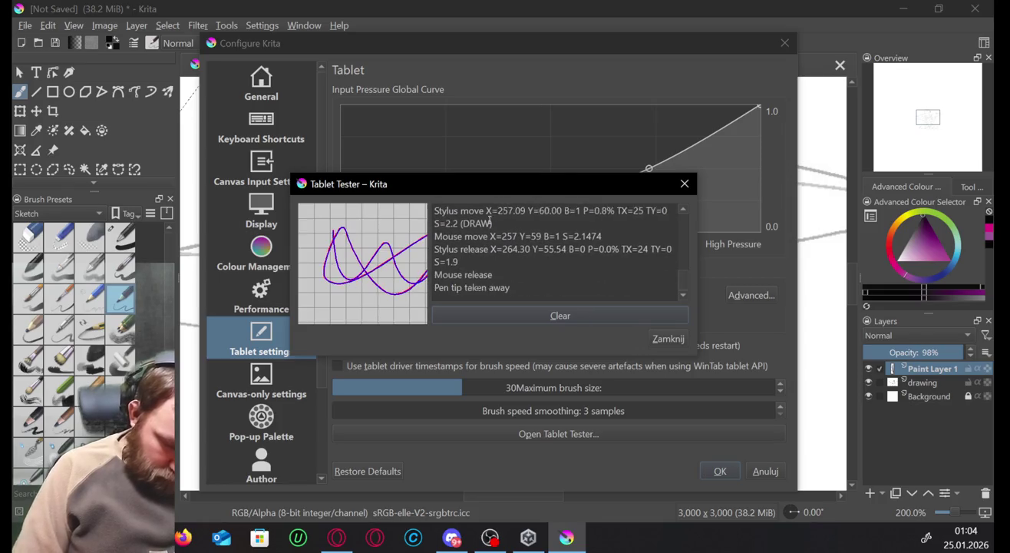
click(620, 316)
click(666, 338)
click(720, 470)
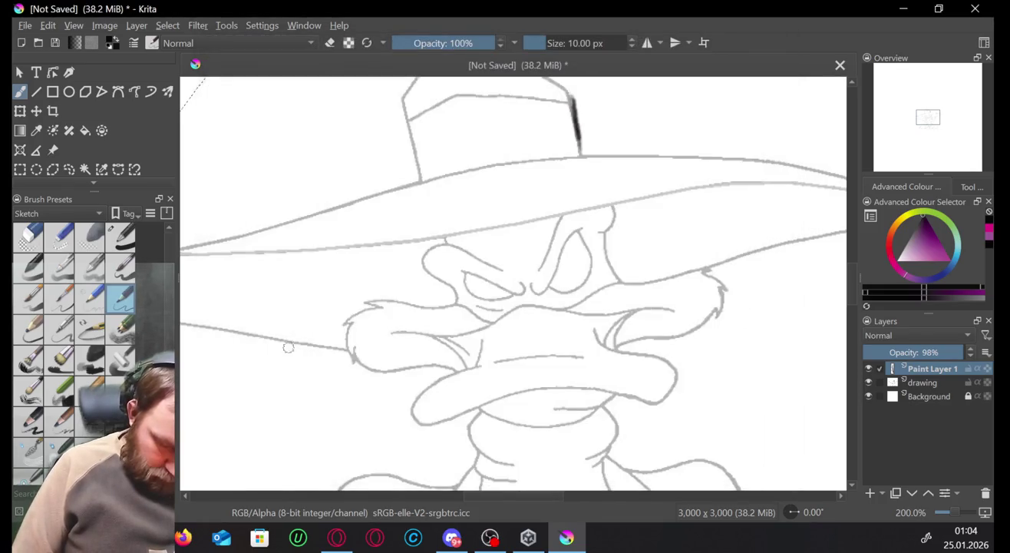
Undo the canvas test strokes and drag the pressure curve into a steeper diagonal shape.
mouse_move(694, 88)
mouse_down()
mouse_move(642, 165)
mouse_move(719, 101)
mouse_move(743, 142)
mouse_move(816, 115)
mouse_up()
key(Delete)
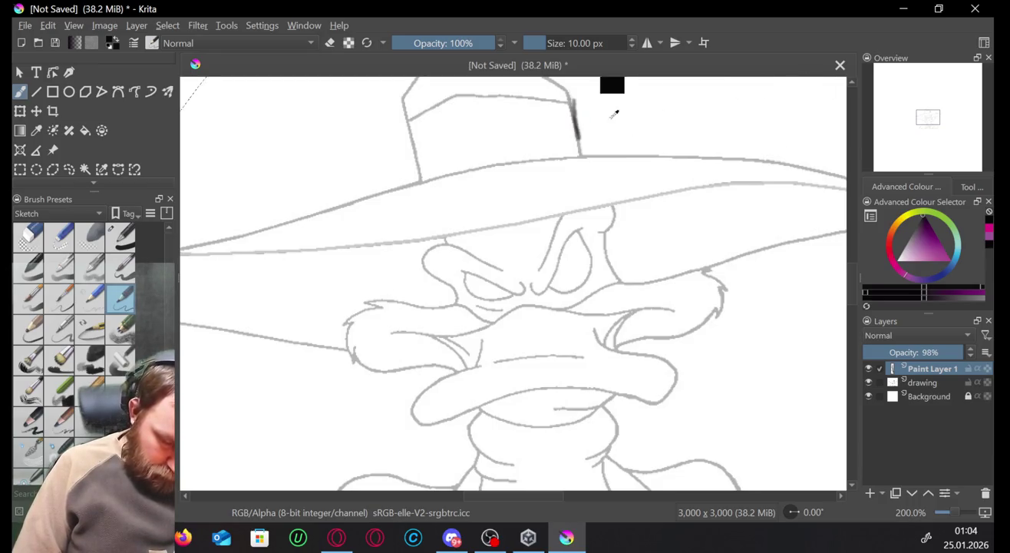
key(ctrl+z)
click(303, 26)
mouse_move(324, 58)
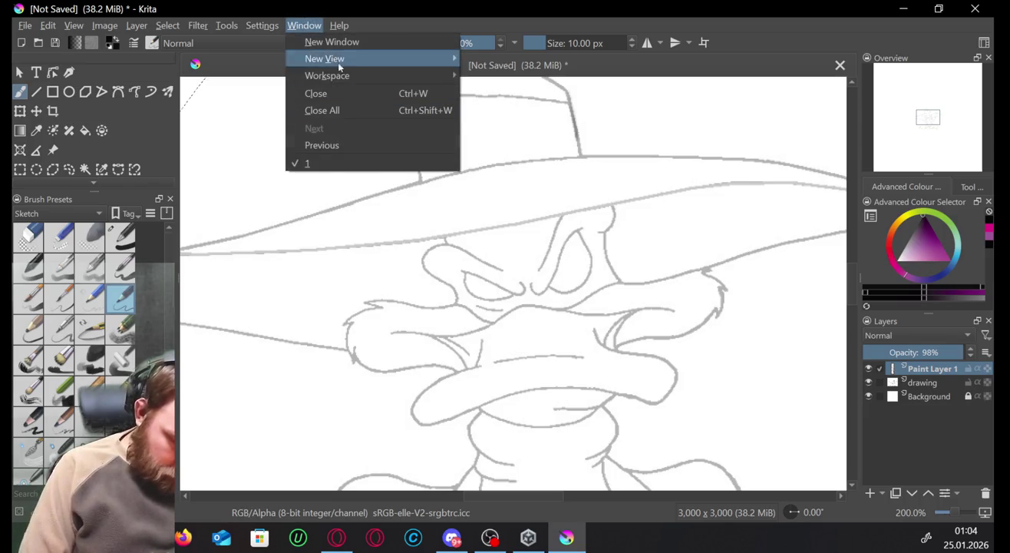
click(286, 44)
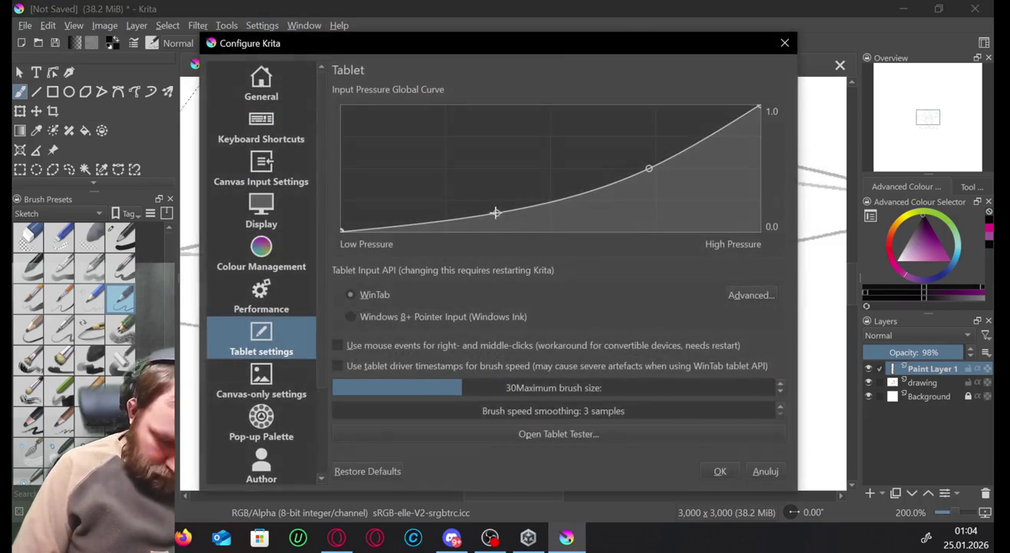
mouse_move(495, 213)
mouse_down()
mouse_move(634, 180)
mouse_move(592, 113)
mouse_up()
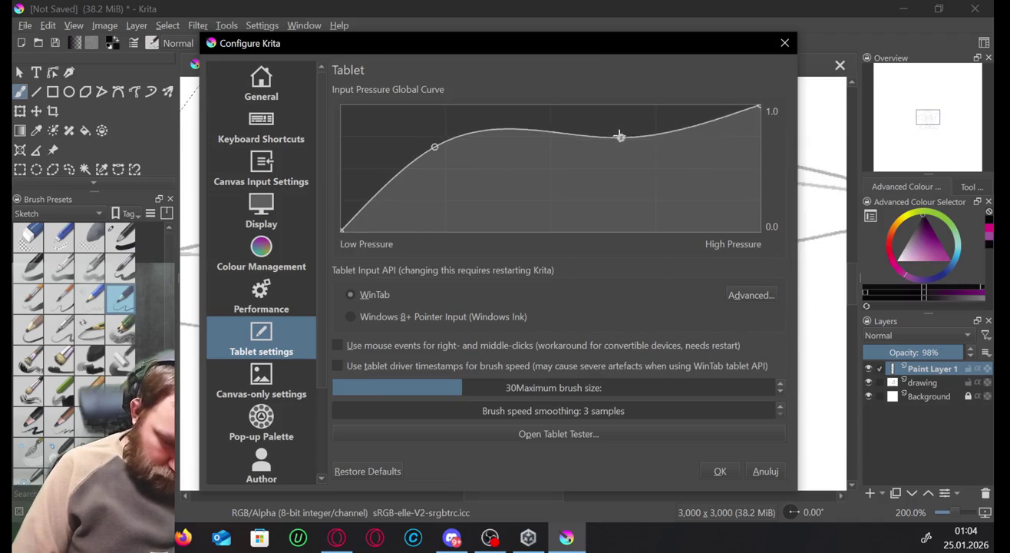
click(720, 471)
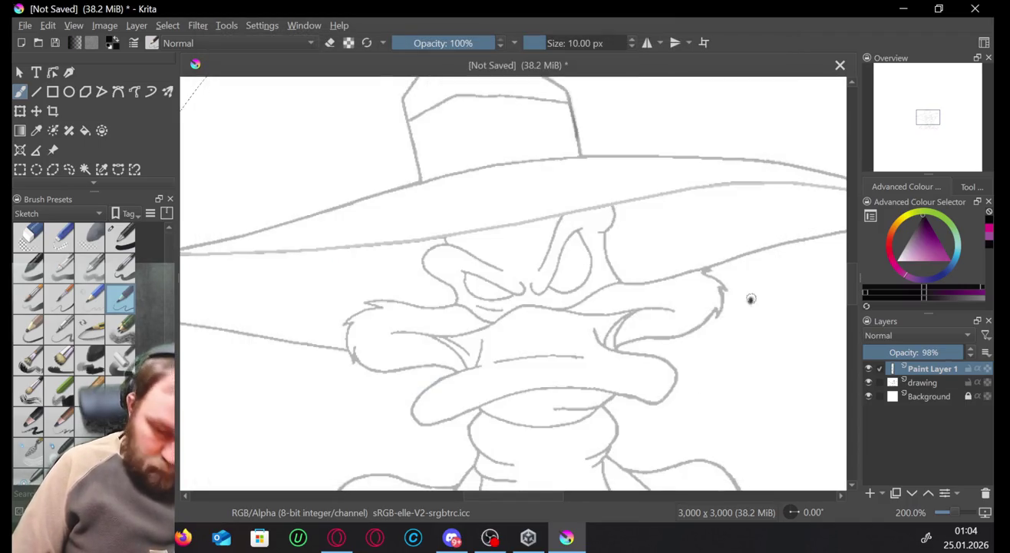
Undo two test strokes, then lower the curve's bottom and top points into an S-curve.
mouse_move(753, 292)
mouse_down()
mouse_move(801, 343)
mouse_move(828, 332)
mouse_up()
mouse_move(768, 100)
mouse_down()
mouse_move(733, 134)
mouse_move(788, 214)
mouse_up()
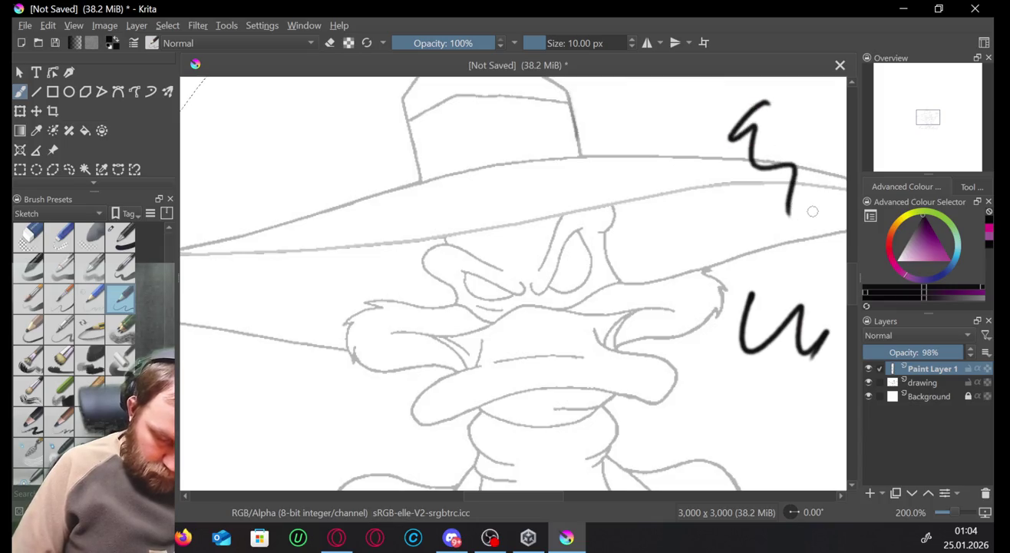
key(ctrl+z)
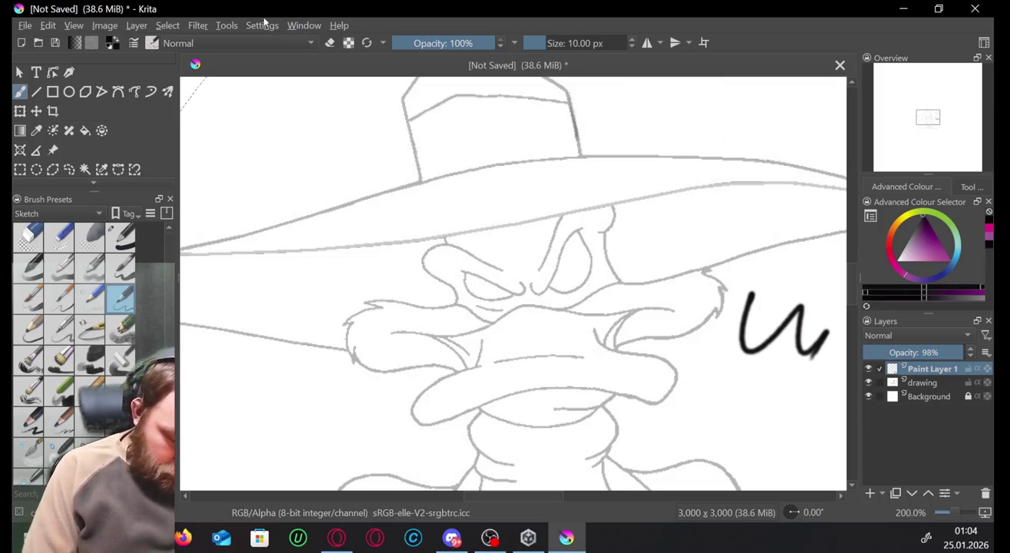
key(ctrl+z)
click(304, 26)
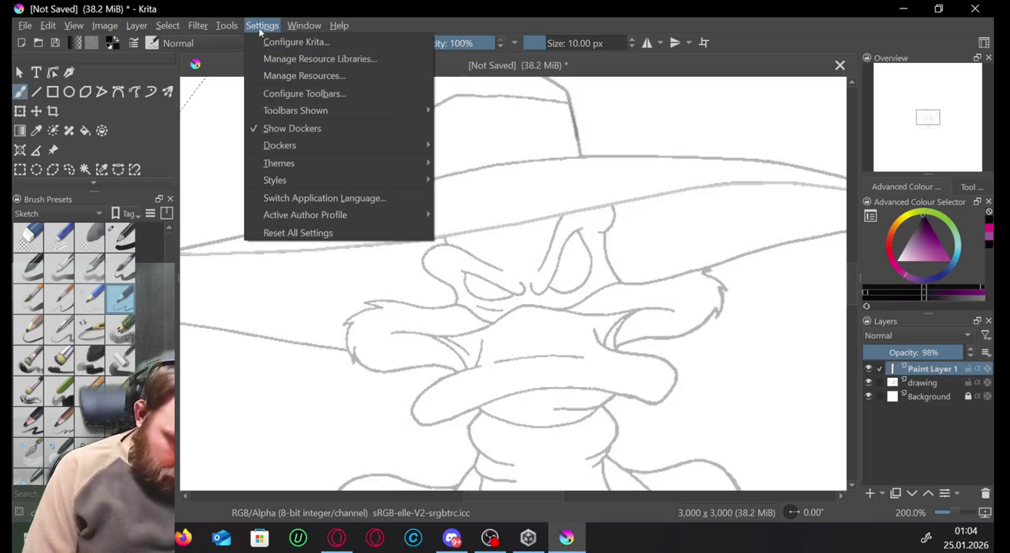
click(274, 43)
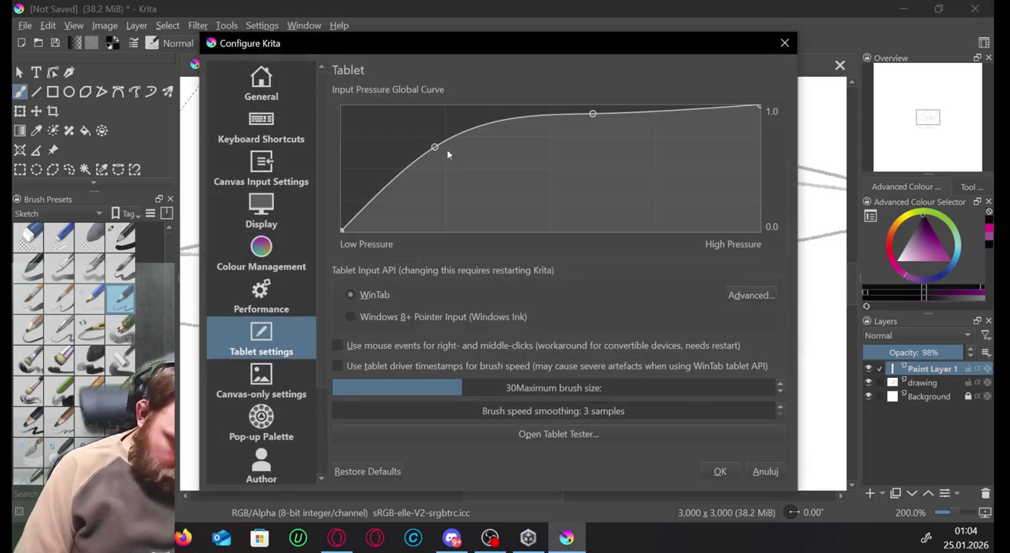
drag(436, 148, 463, 197)
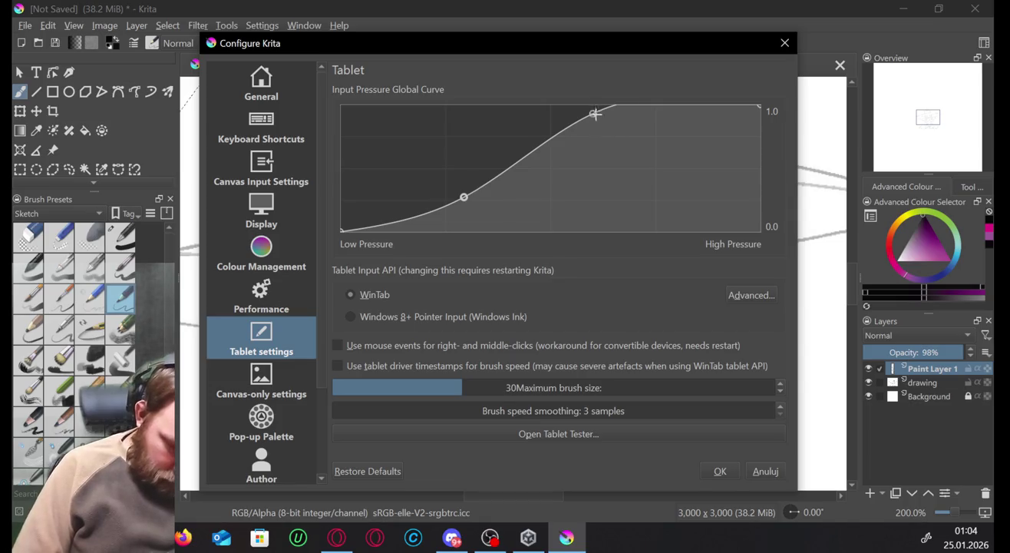
drag(595, 114, 583, 146)
click(719, 471)
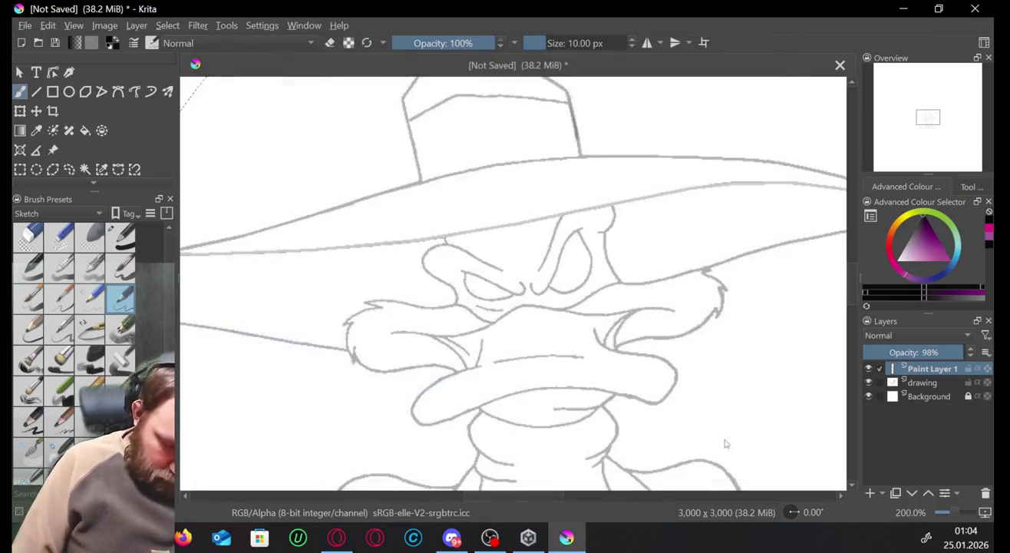
Test the S-curve with strokes near the hat brim and undo them all.
mouse_move(784, 280)
mouse_down()
mouse_move(767, 338)
mouse_move(805, 350)
mouse_move(769, 399)
mouse_move(748, 294)
mouse_move(776, 235)
mouse_move(816, 291)
mouse_up()
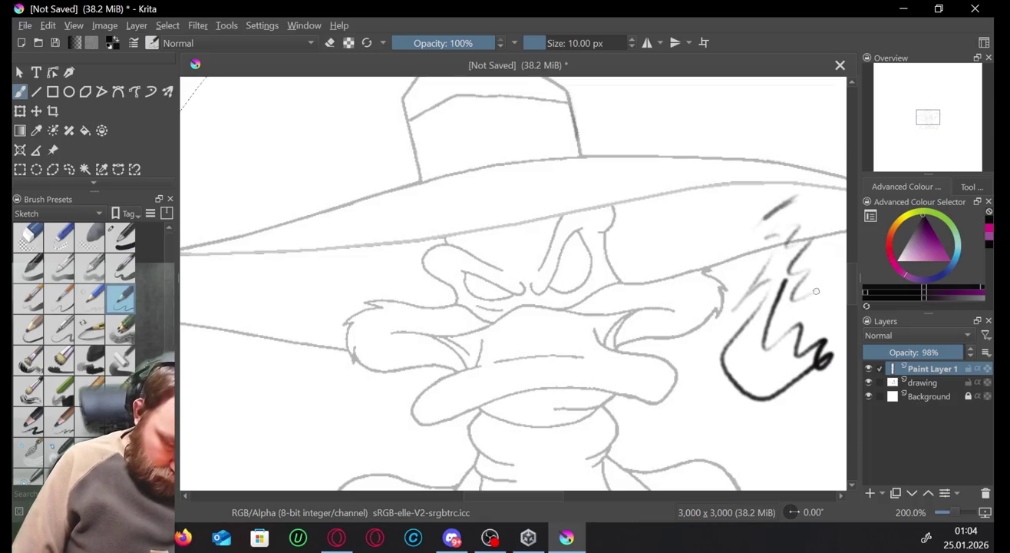
mouse_move(718, 119)
mouse_down()
mouse_move(702, 145)
mouse_move(760, 185)
mouse_move(772, 218)
mouse_up()
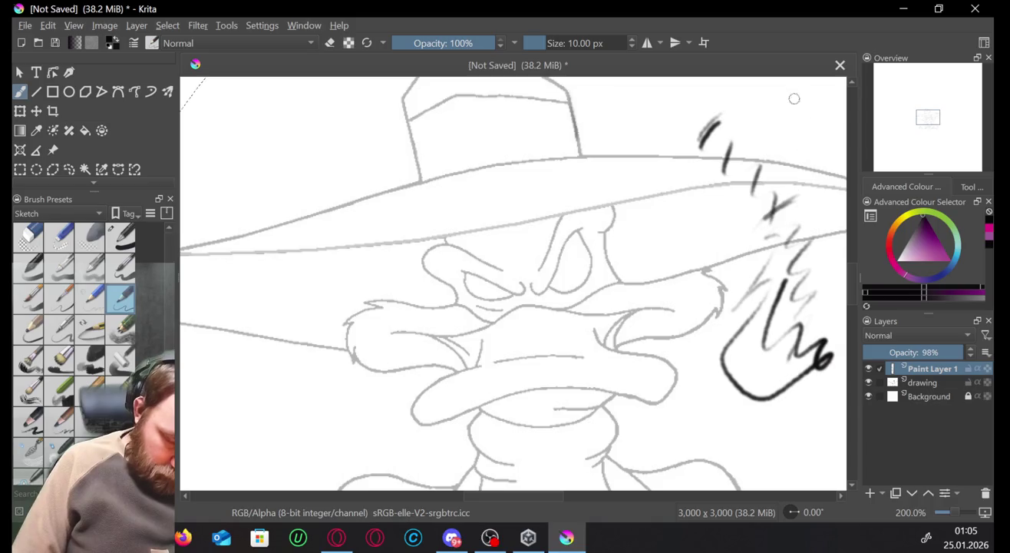
drag(790, 90, 725, 188)
drag(809, 115, 752, 224)
key(ctrl+z)
key(ctrl+z)
key(ctrl+z)
key(ctrl+z)
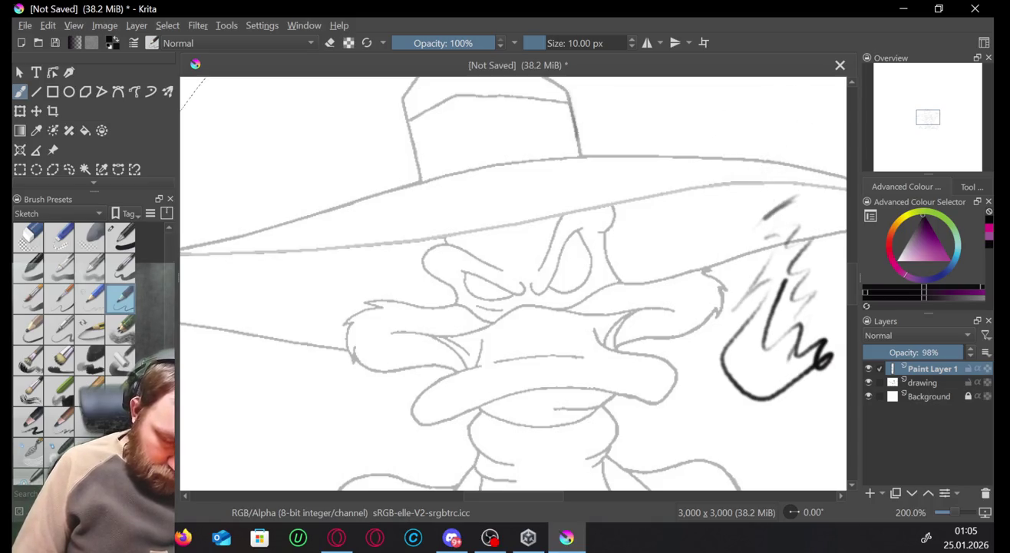
key(ctrl+z)
key(ctrl+z)
key(ctrl+z)
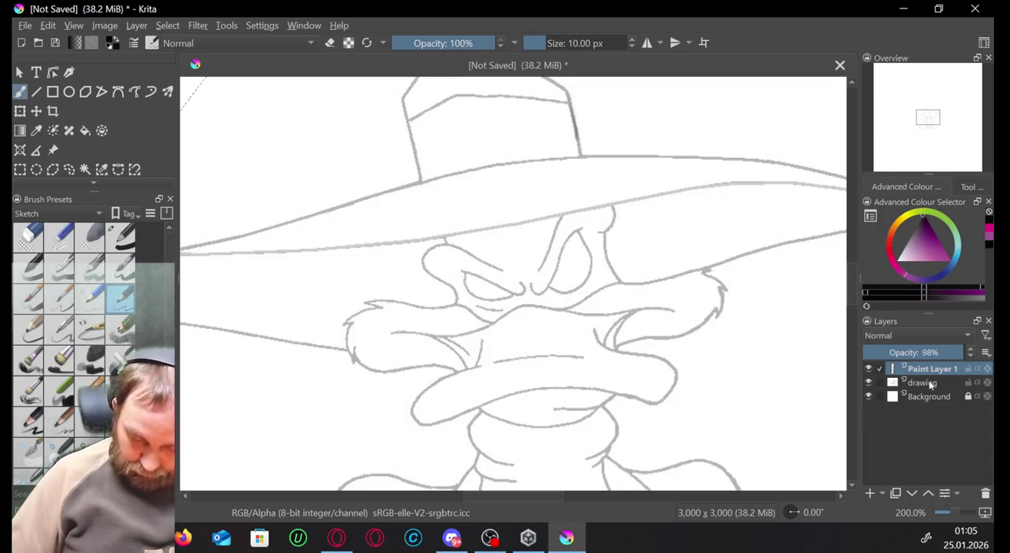
click(928, 384)
Restack the layers so drawing sits above Paint Layer 1, with drawing at 100% opacity.
mouse_move(931, 389)
mouse_down()
mouse_move(933, 370)
mouse_move(934, 410)
mouse_up()
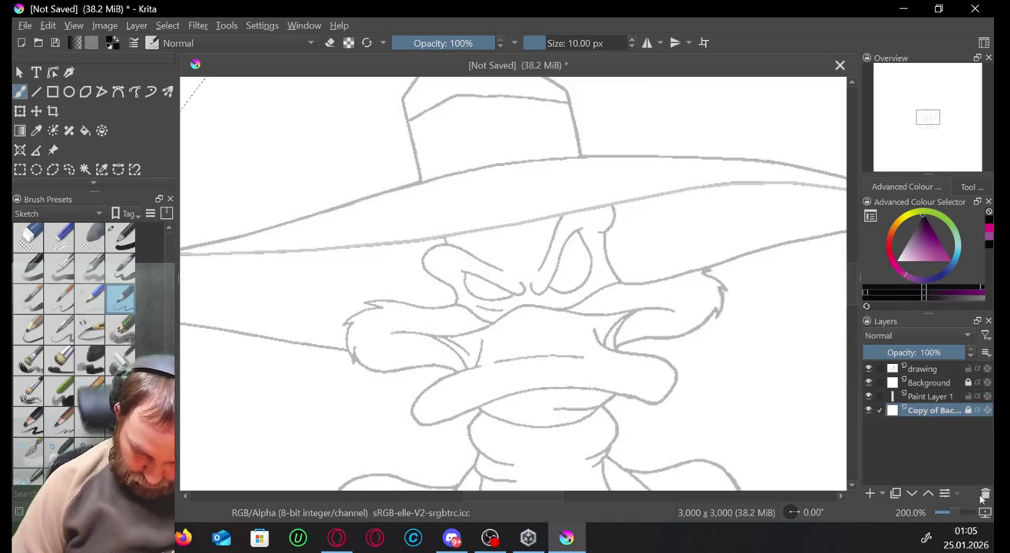
click(914, 384)
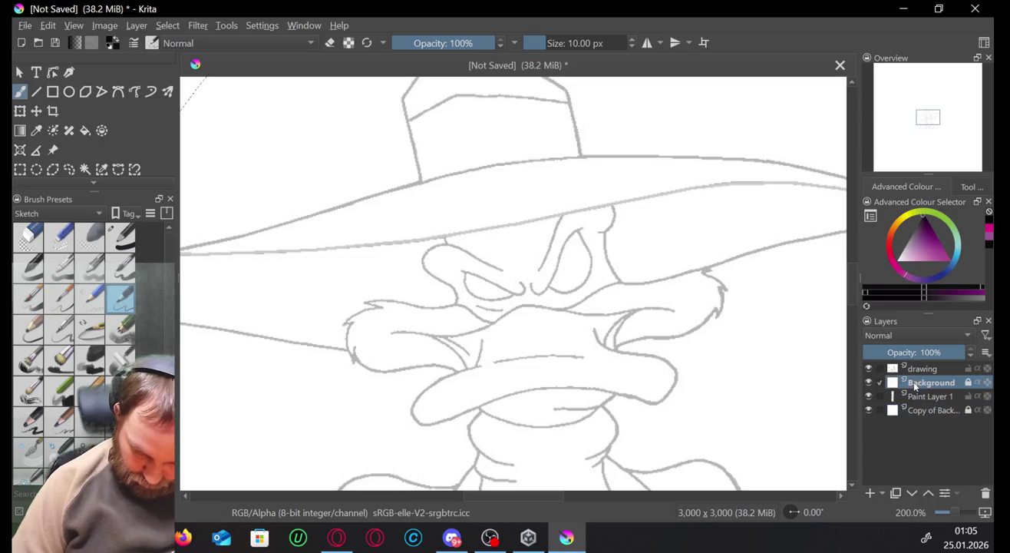
drag(927, 395, 926, 381)
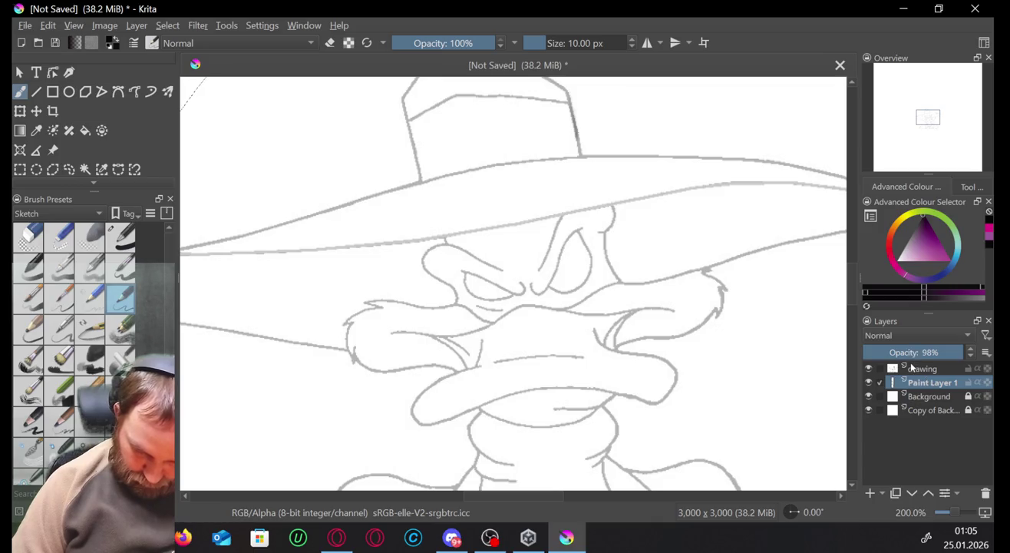
click(911, 369)
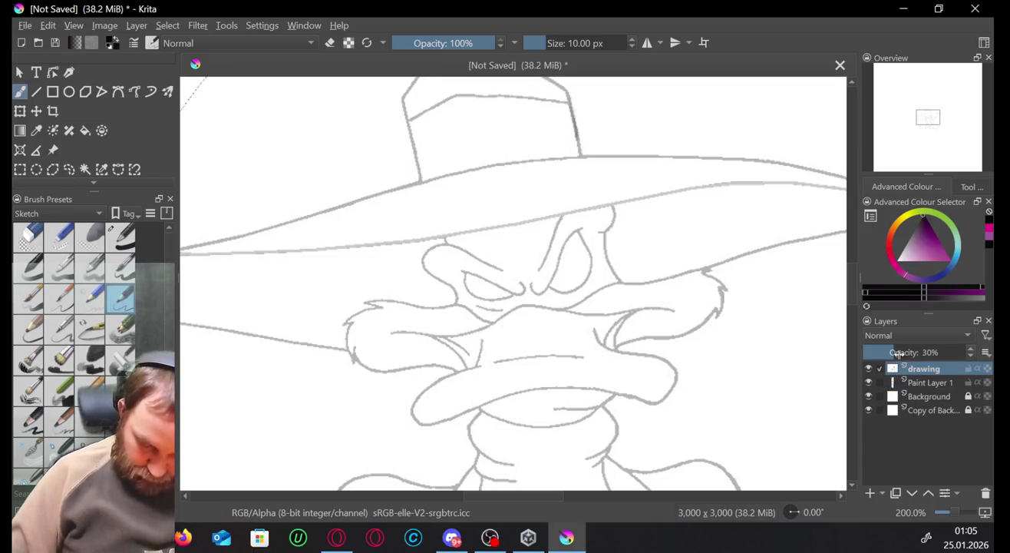
mouse_move(898, 351)
mouse_down()
mouse_move(975, 357)
mouse_move(888, 352)
mouse_up()
Move Paint Layer 1 above the drawing layer and set its opacity to 100%.
click(945, 383)
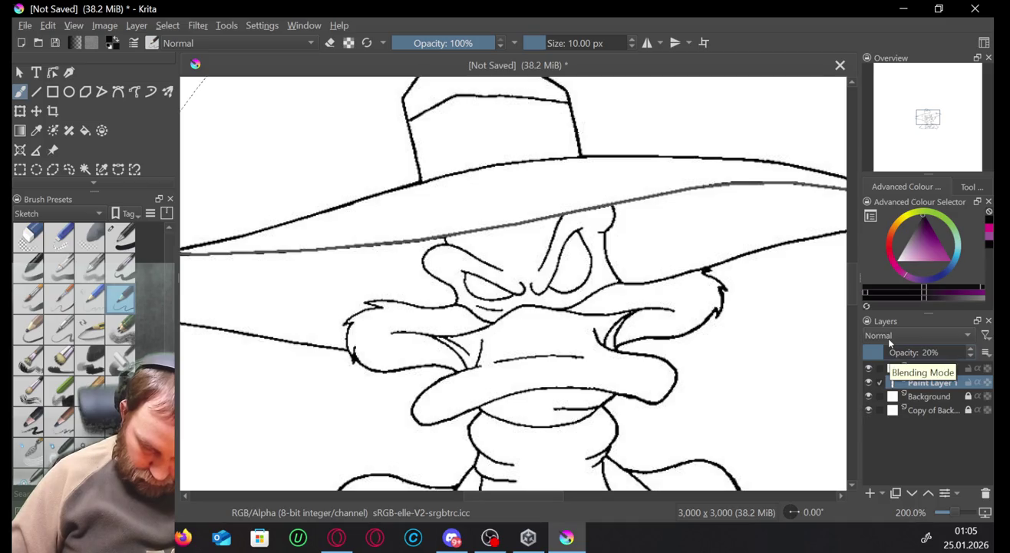
click(941, 410)
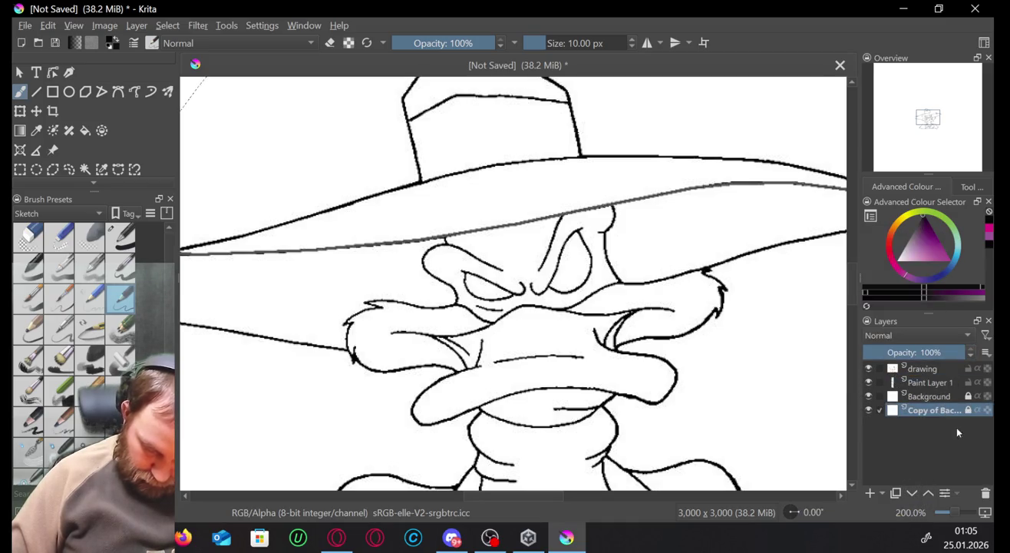
click(937, 390)
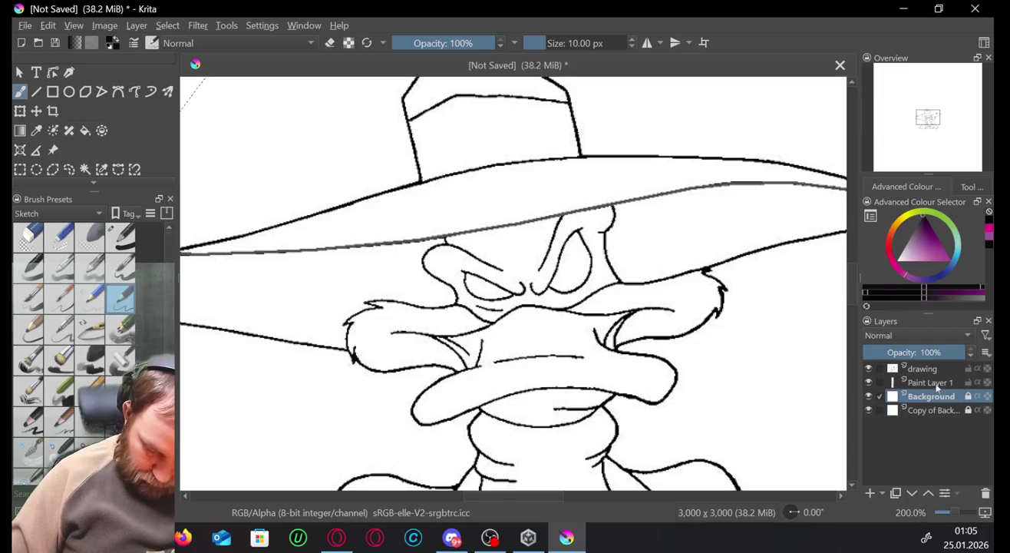
click(932, 370)
click(943, 383)
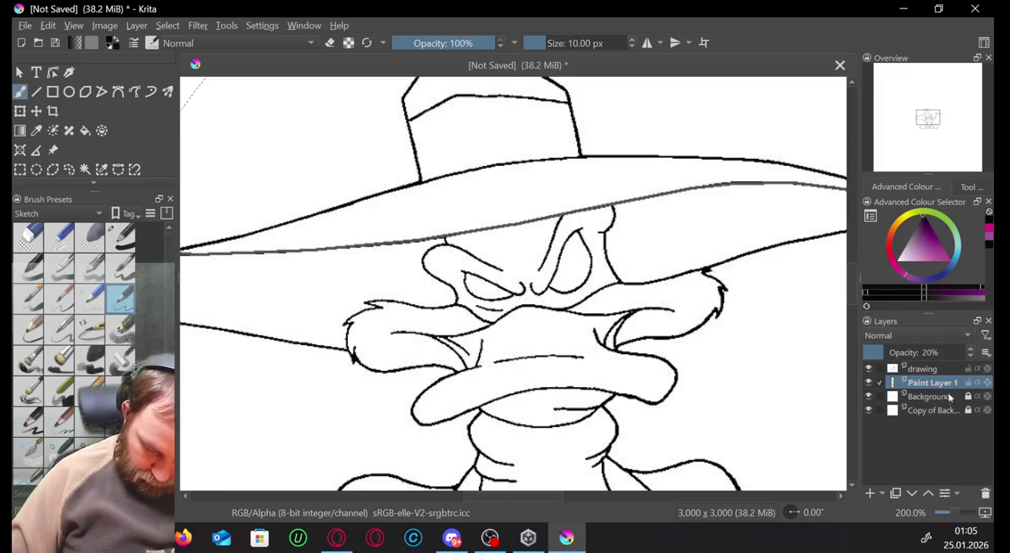
click(929, 492)
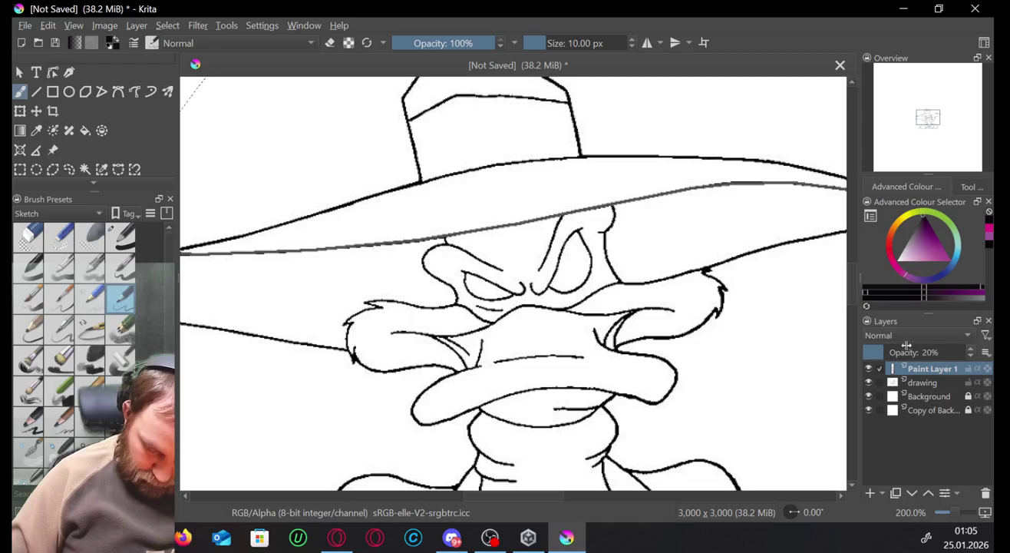
drag(886, 350, 967, 353)
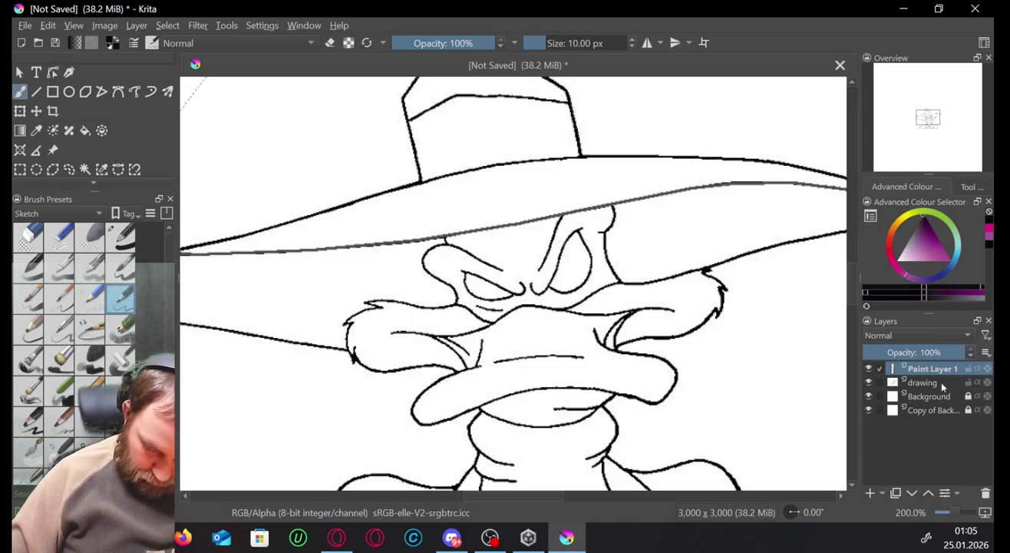
Shift Paint Layer 1 down and back above Background, then adjust drawing and Paint Layer 1 opacities.
click(913, 493)
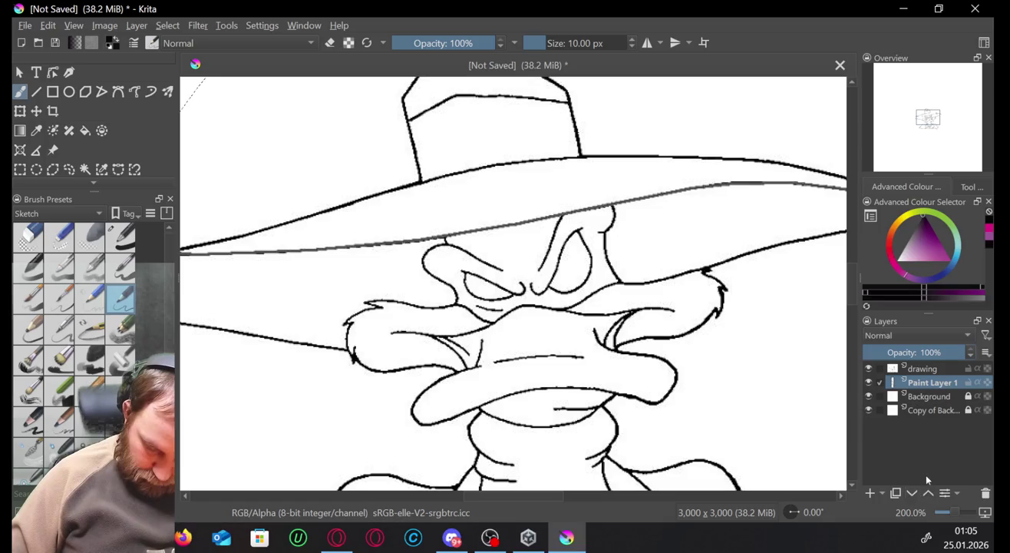
click(916, 499)
click(927, 495)
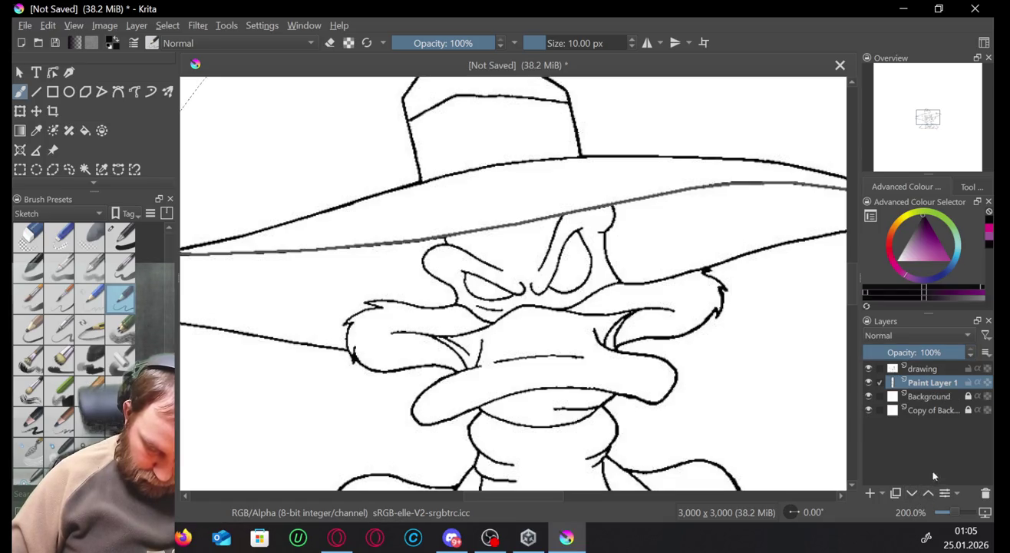
click(944, 370)
drag(962, 356, 976, 350)
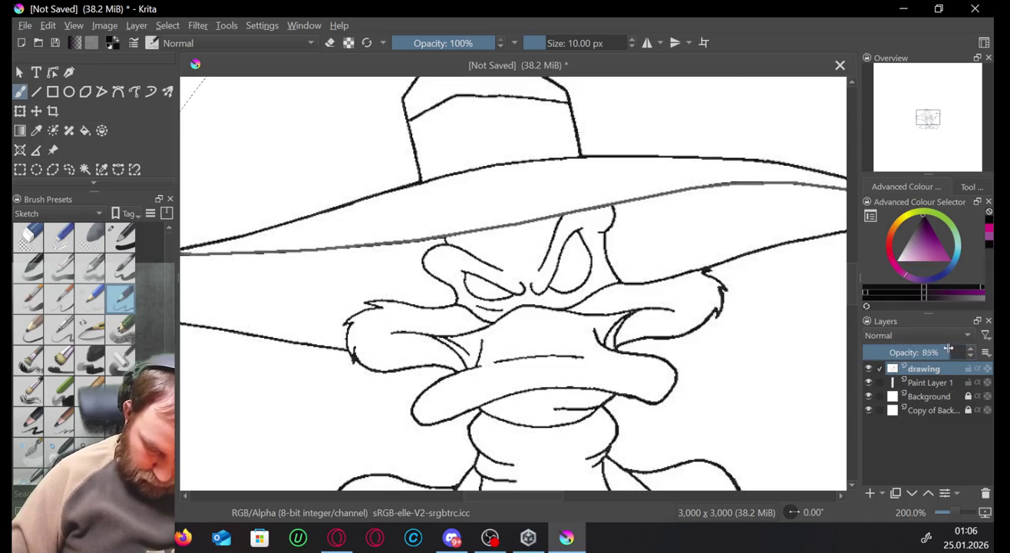
click(931, 384)
drag(963, 351, 987, 351)
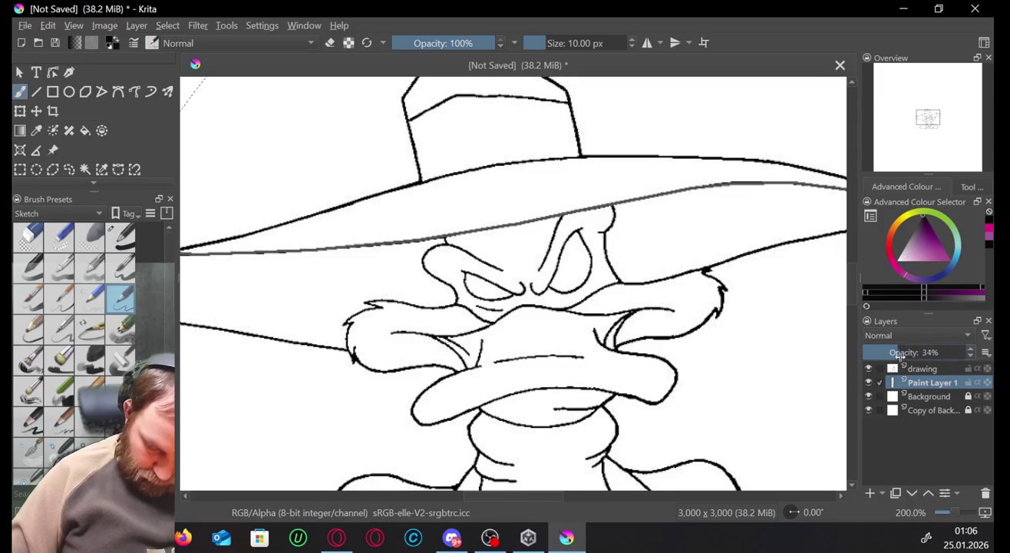
Move Paint Layer 1 to the top of the stack, lower its opacity, and undo a test stroke.
click(912, 492)
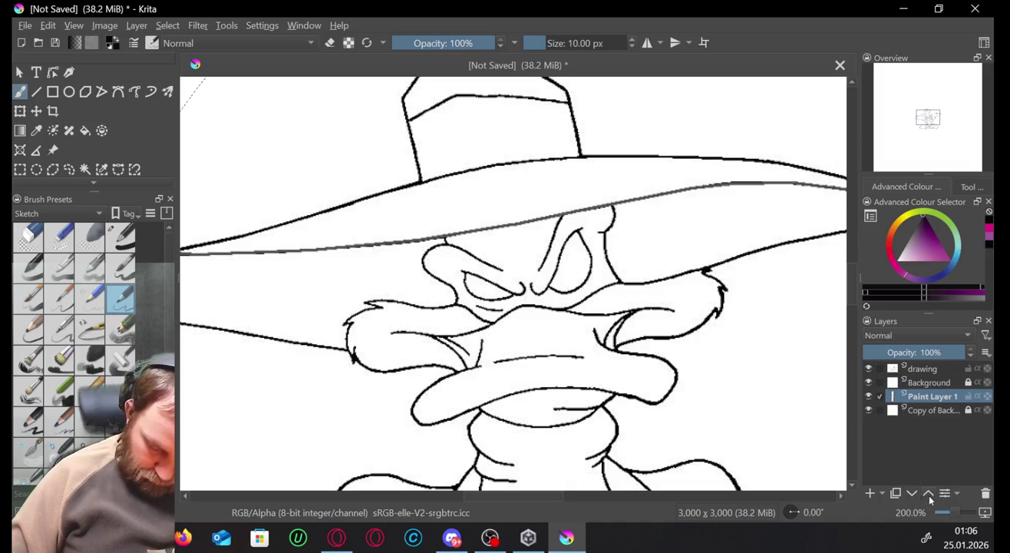
click(928, 495)
click(929, 495)
mouse_move(965, 353)
mouse_down()
mouse_move(938, 352)
mouse_move(988, 354)
mouse_move(923, 353)
mouse_up()
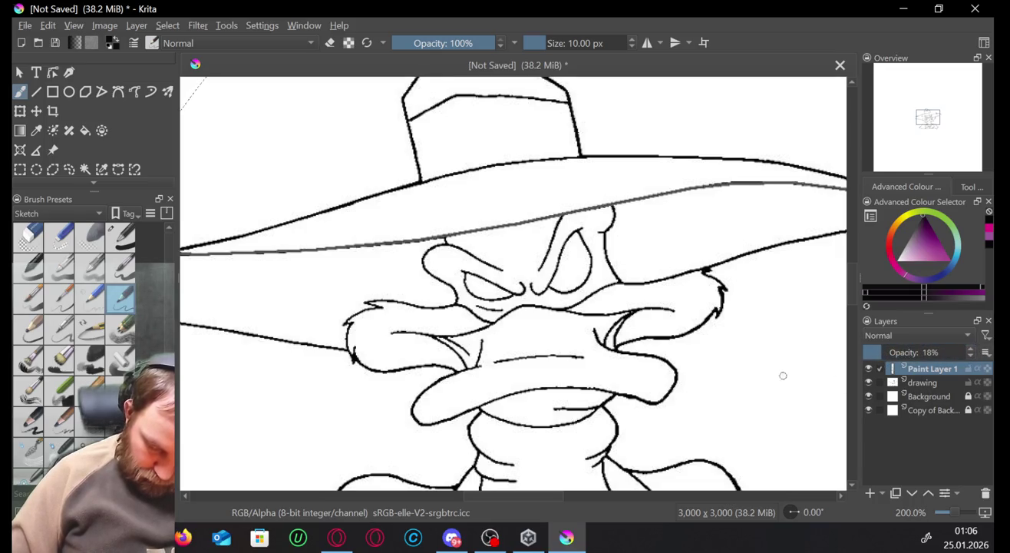
drag(785, 377, 824, 435)
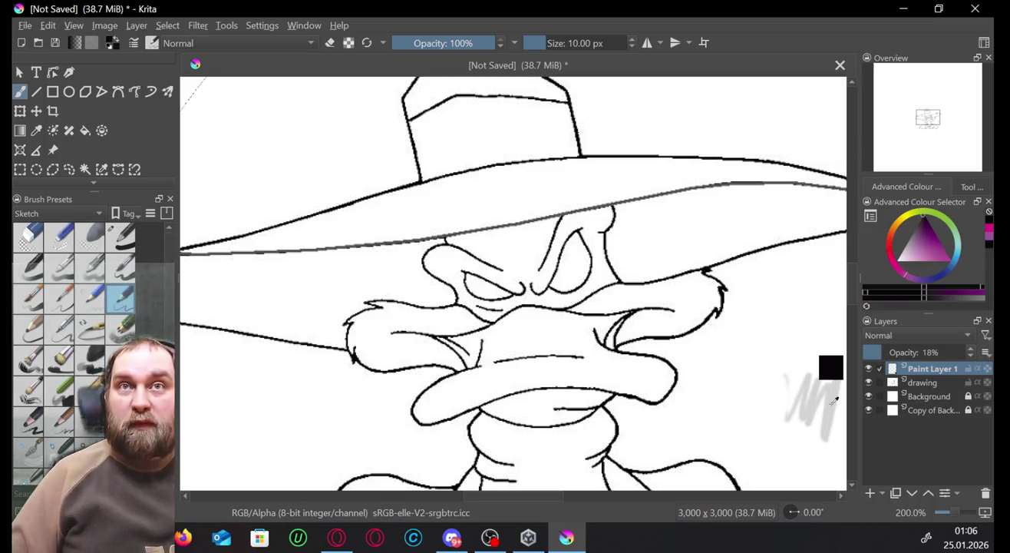
key(ctrl+z)
Dim the drawing layer to about 40% and return Paint Layer 1 to full opacity.
click(926, 382)
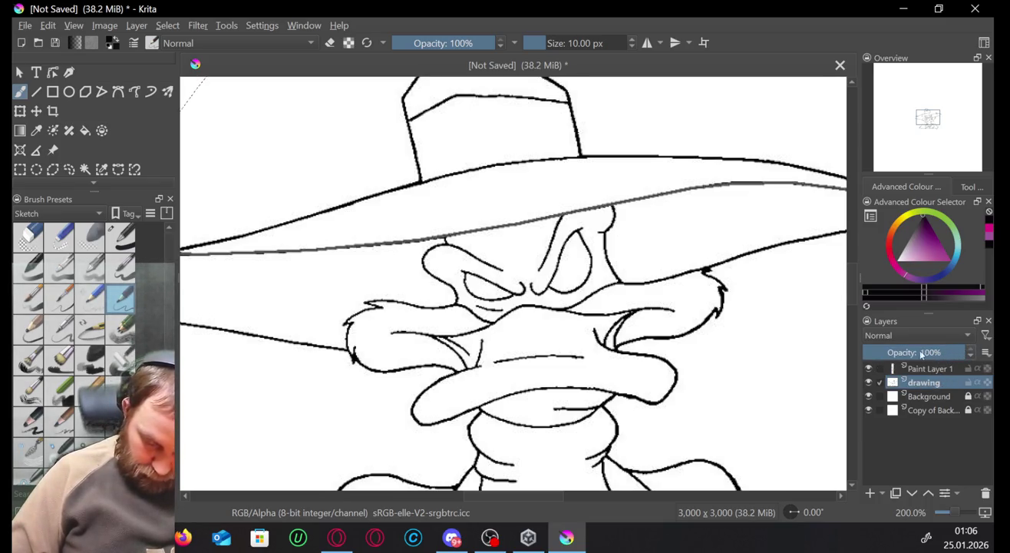
click(962, 367)
click(945, 385)
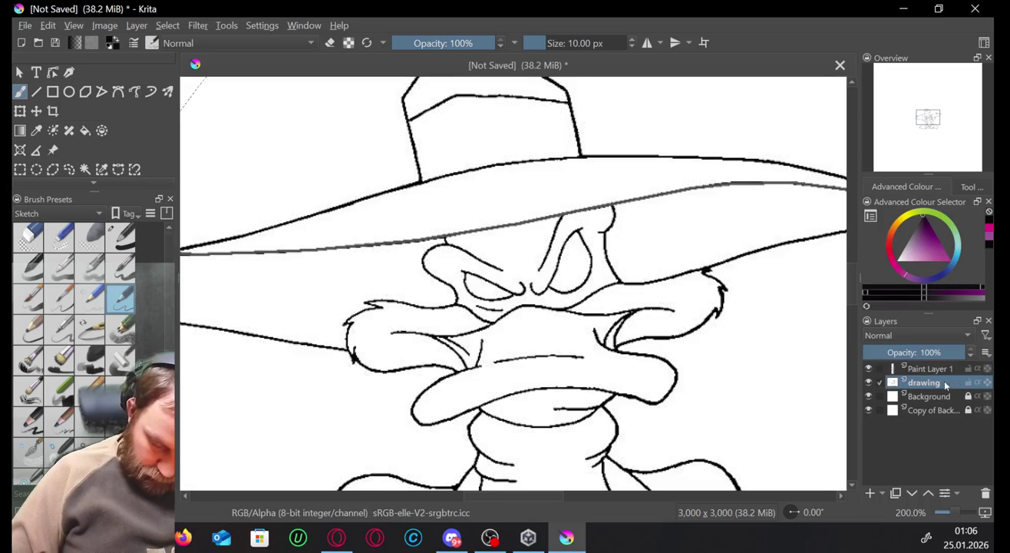
drag(956, 356, 896, 356)
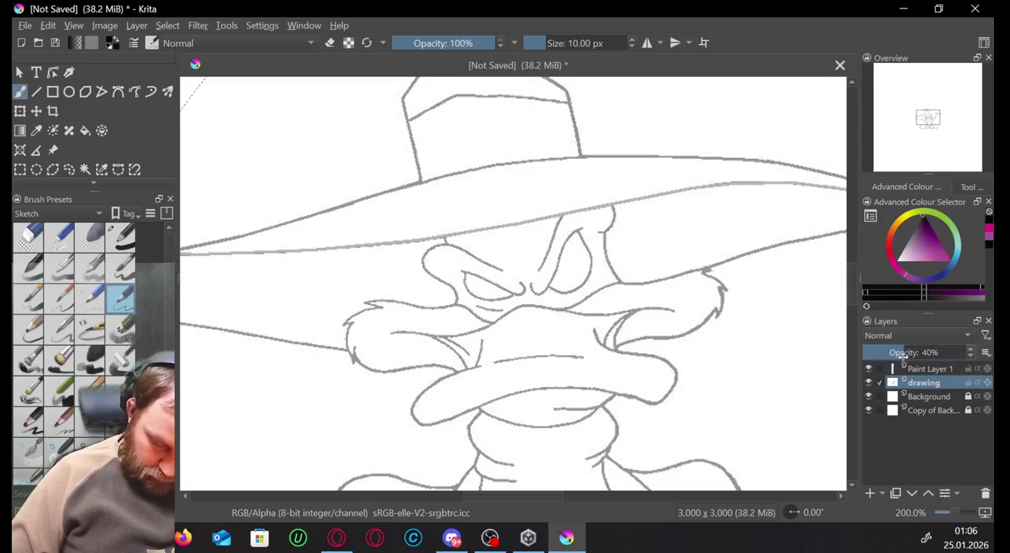
click(932, 371)
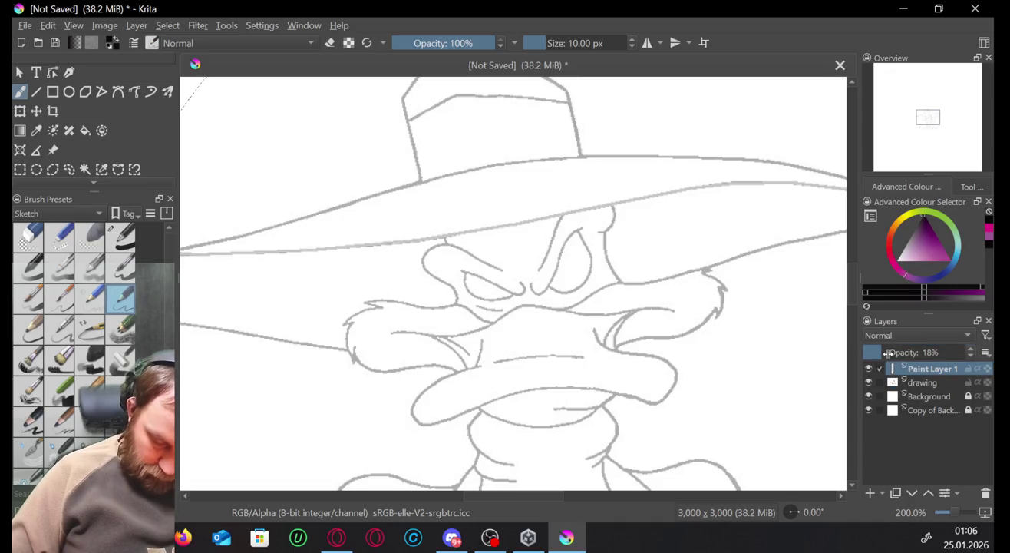
drag(888, 352, 996, 351)
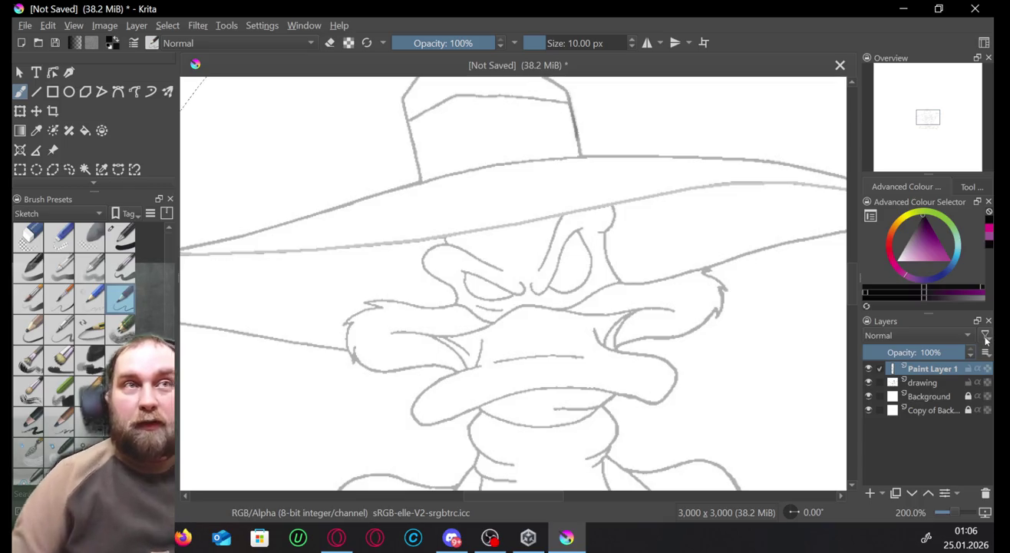
Sketch test strokes above the hat and beside the duck's face, then undo them.
mouse_move(668, 91)
mouse_down()
mouse_move(715, 94)
mouse_move(788, 126)
mouse_up()
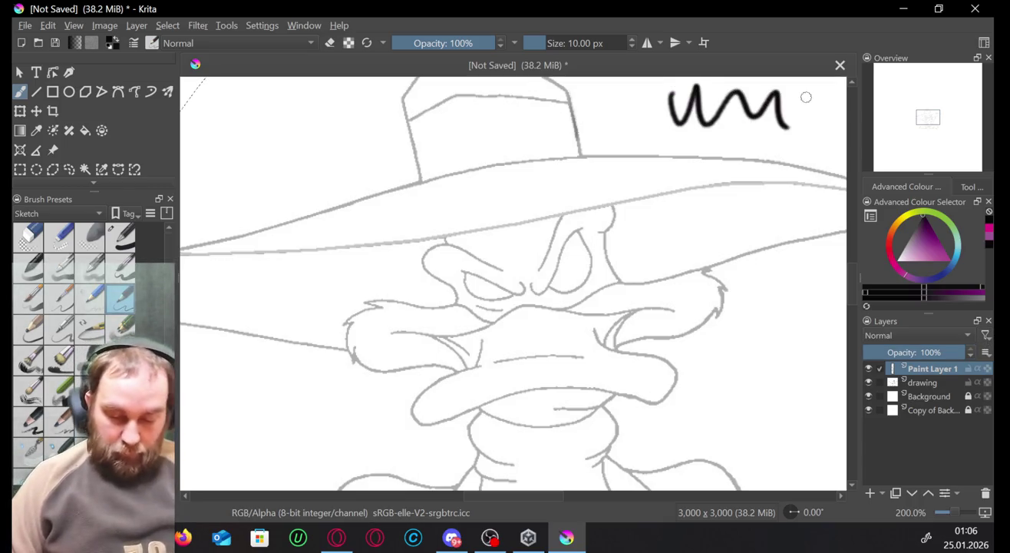
drag(724, 348, 738, 317)
drag(775, 288, 774, 355)
mouse_move(799, 284)
mouse_down()
mouse_move(801, 367)
mouse_move(768, 314)
mouse_up()
mouse_move(725, 368)
mouse_down()
mouse_move(750, 289)
mouse_move(760, 373)
mouse_up()
drag(765, 290, 758, 368)
key(ctrl+z)
key(ctrl+z)
key(ctrl+z)
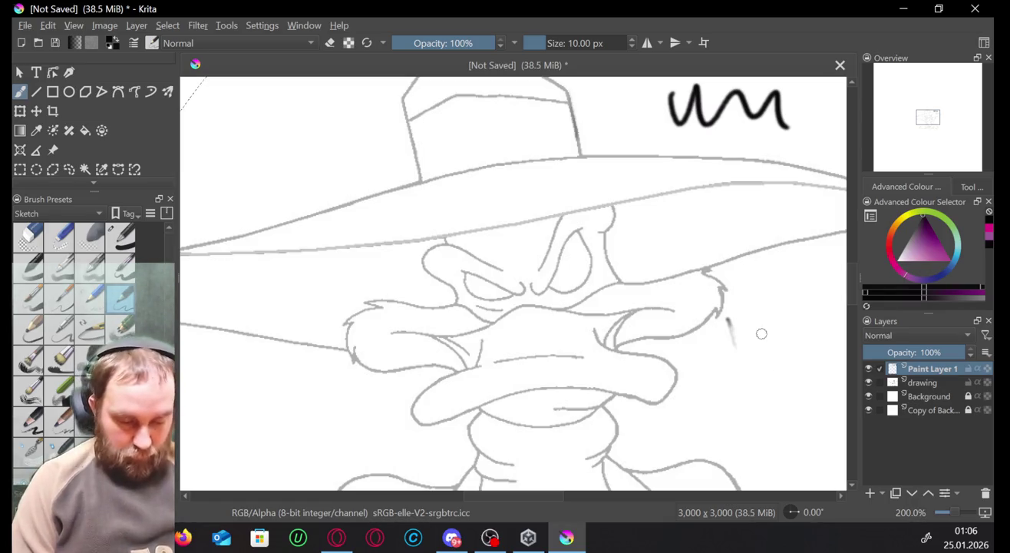
key(ctrl+z)
click(304, 25)
key(Escape)
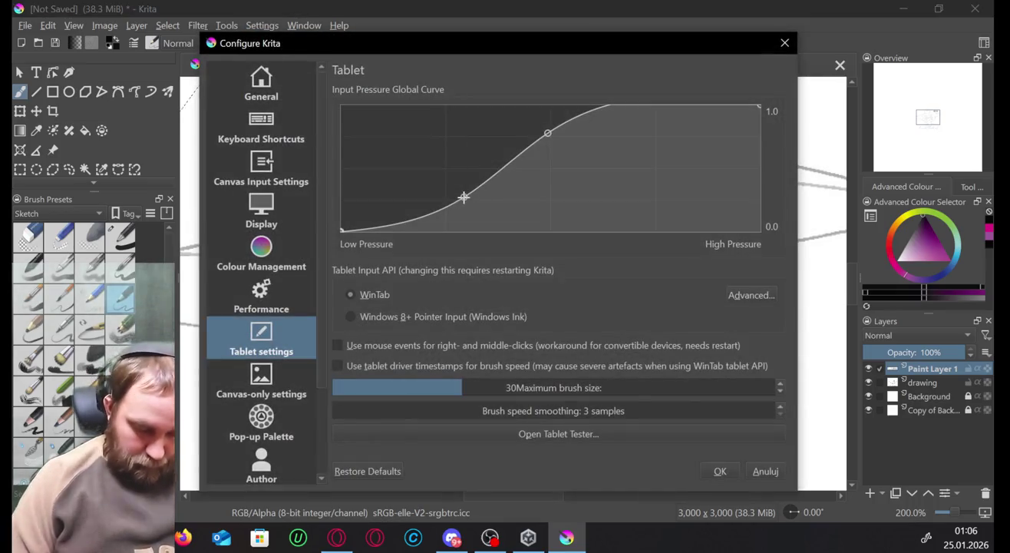
drag(468, 192, 515, 191)
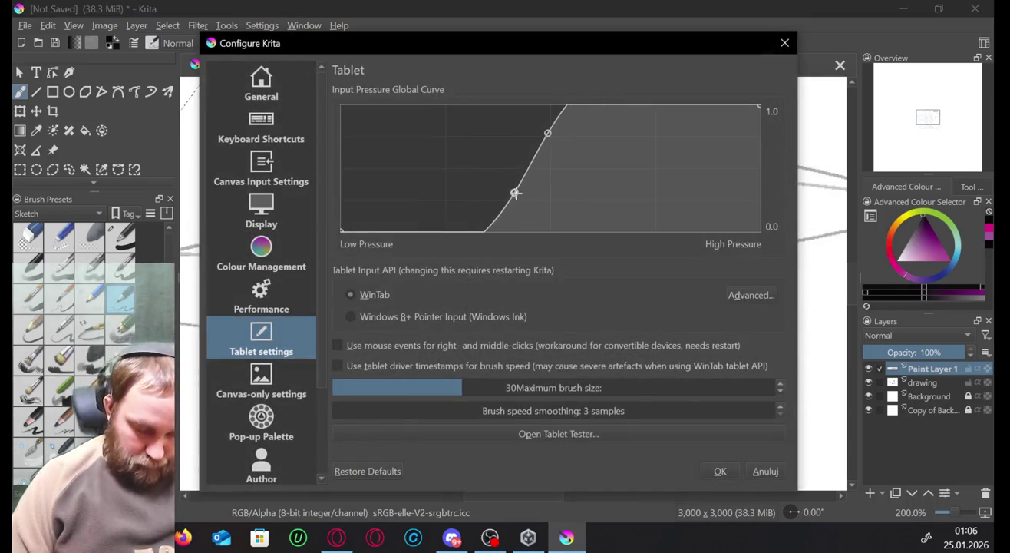
click(720, 470)
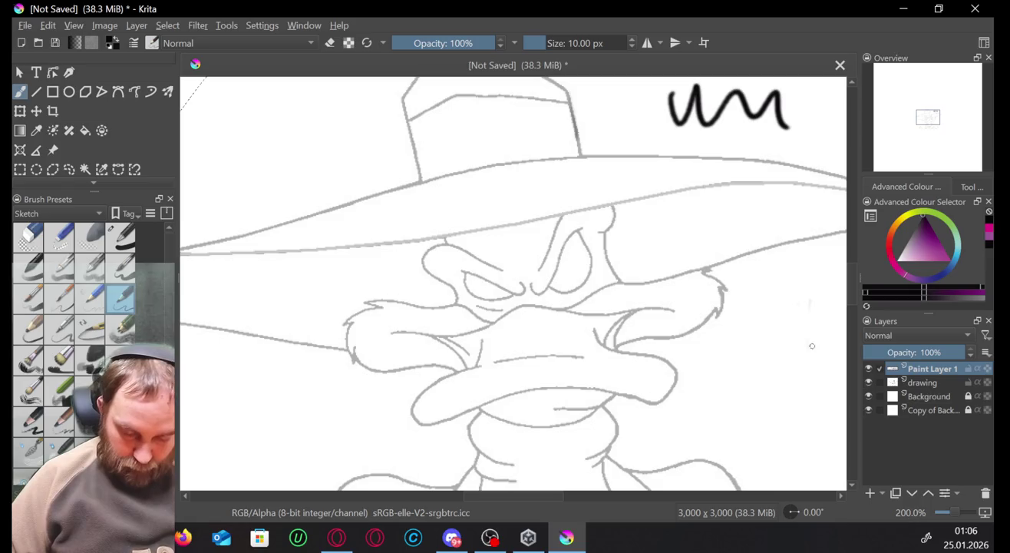
click(304, 26)
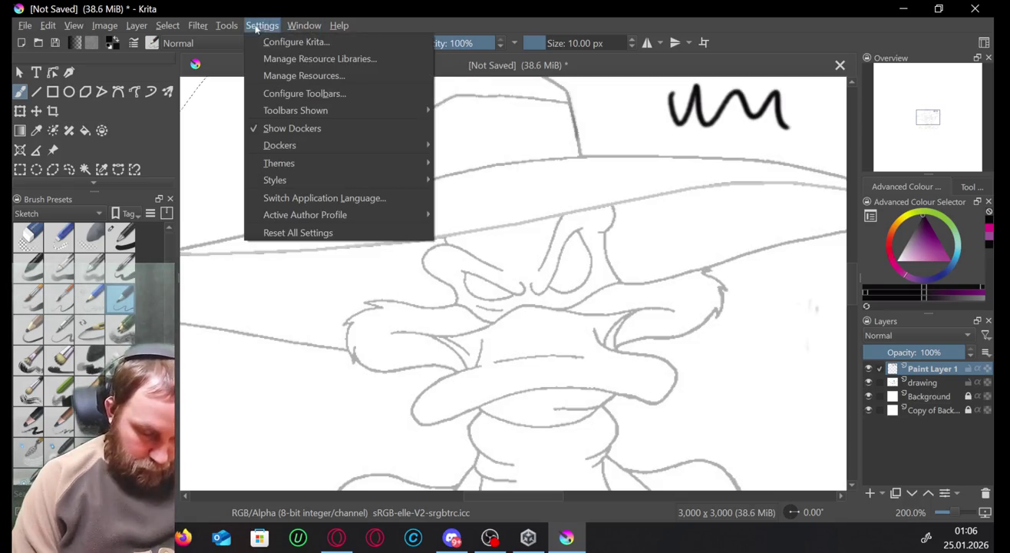
click(295, 42)
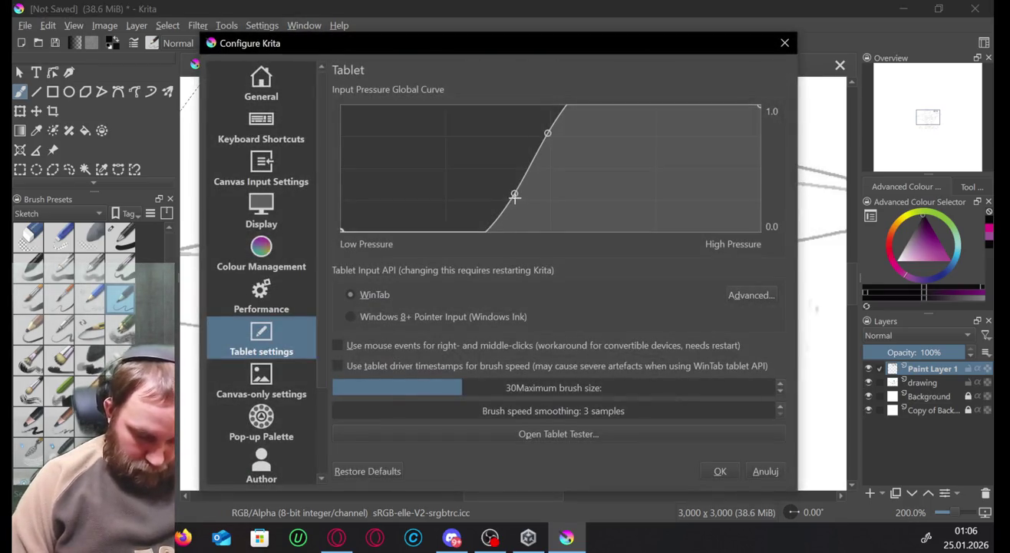
drag(514, 196, 430, 181)
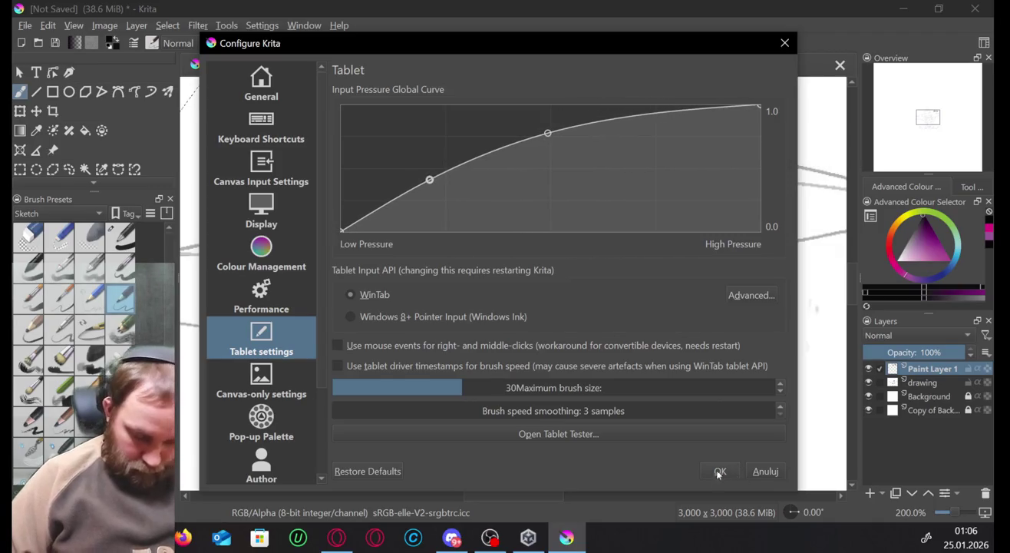
click(720, 472)
Test the new pressure response with strokes beside the duck, then undo them.
drag(747, 298, 785, 304)
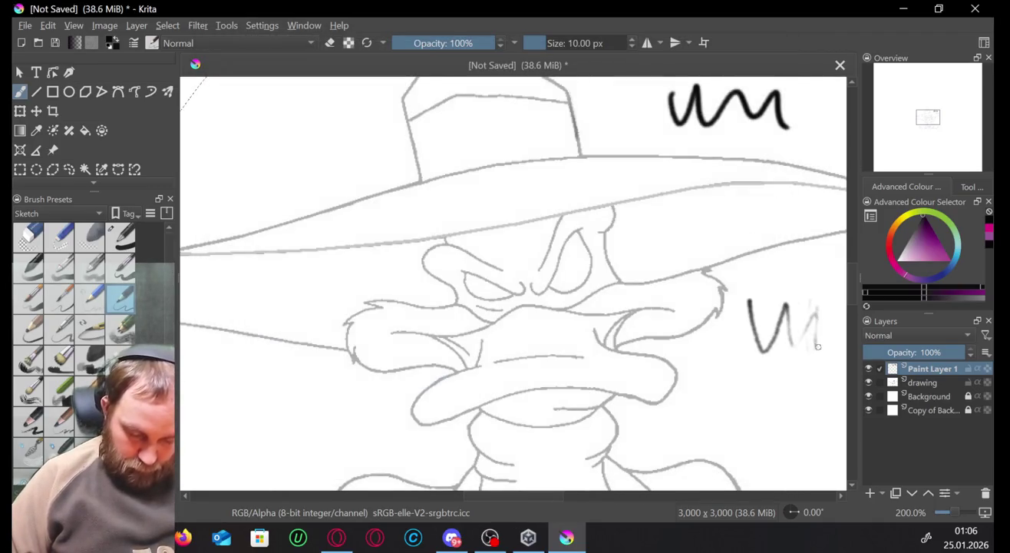
drag(820, 331, 777, 405)
mouse_move(753, 351)
mouse_down()
mouse_move(716, 336)
mouse_move(781, 377)
mouse_up()
drag(800, 414, 748, 338)
drag(741, 292, 769, 304)
key(ctrl+z)
key(ctrl+z)
key(ctrl+z)
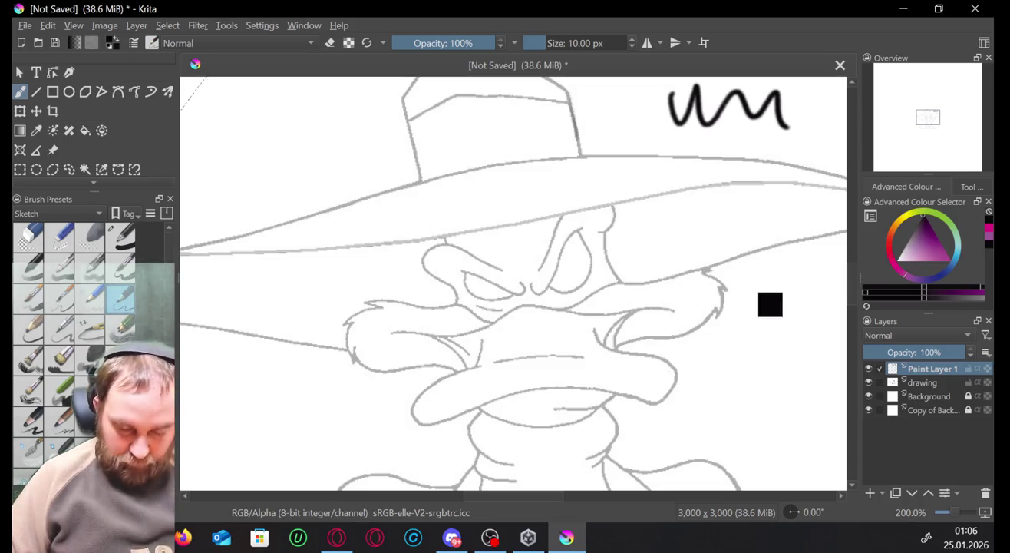
key(ctrl+z)
key(ctrl+z)
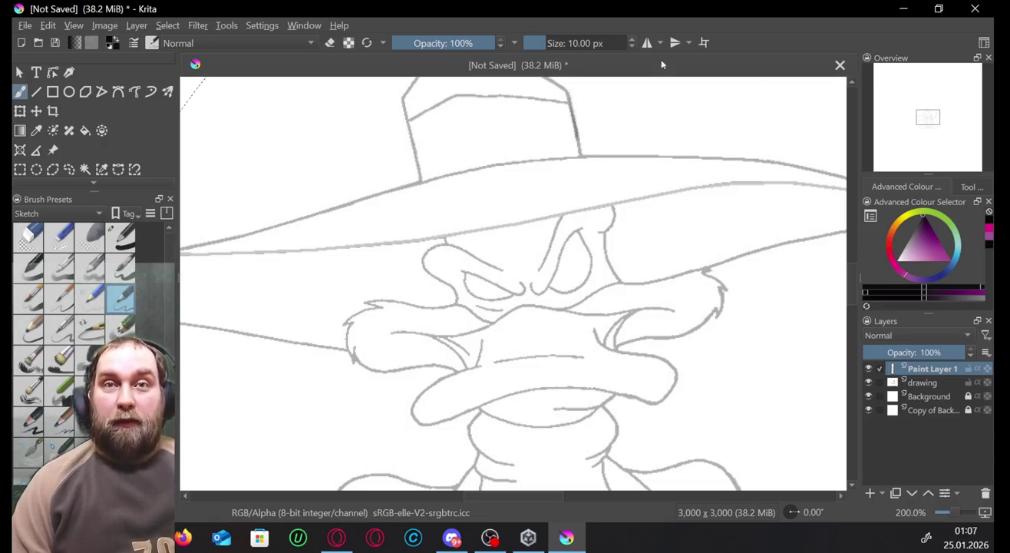
click(336, 537)
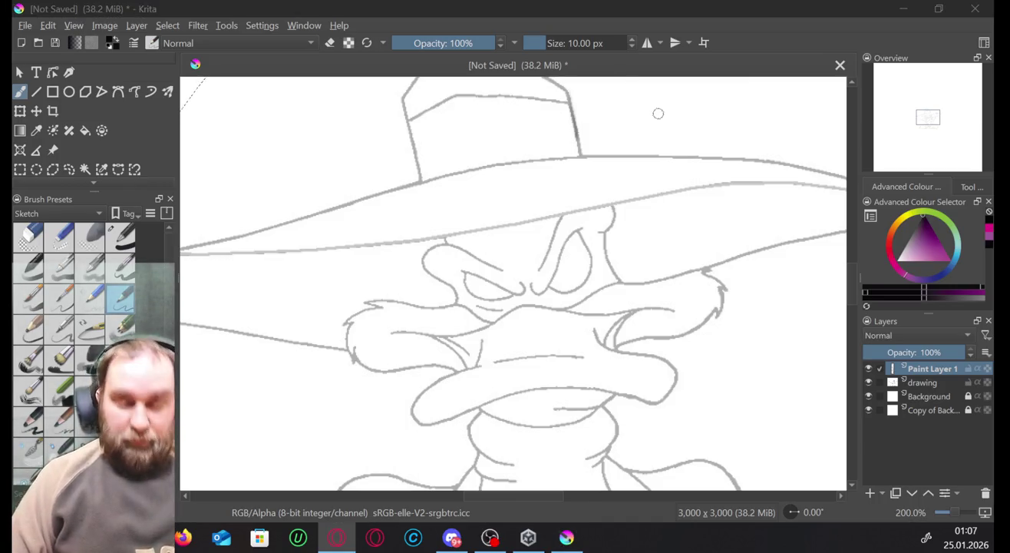
click(736, 49)
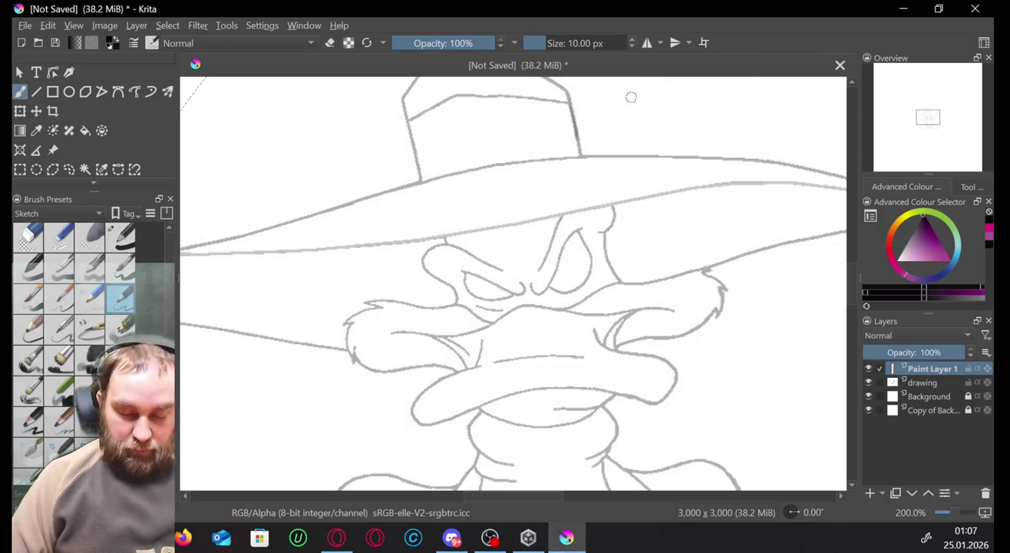
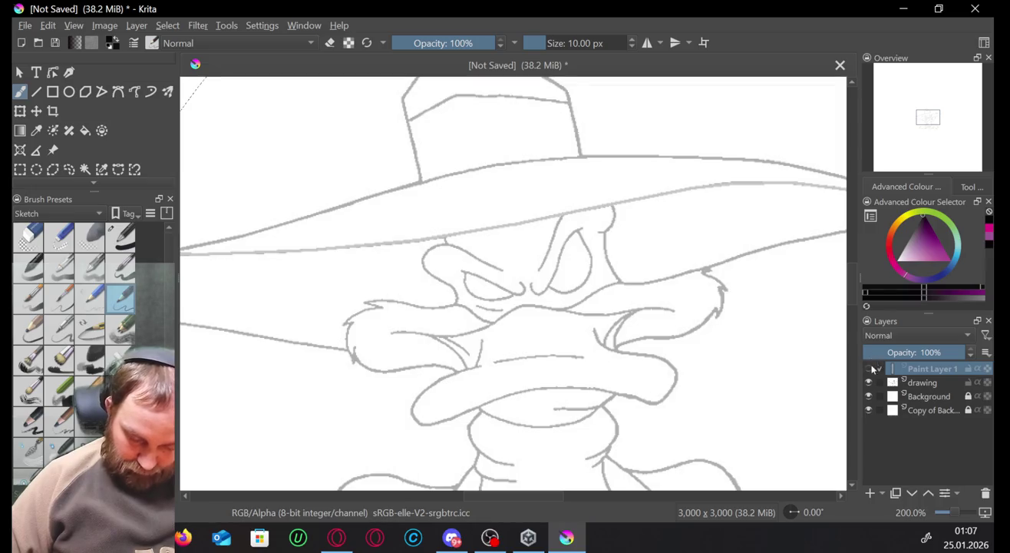
Compare Paint Layer 1 and the reference by toggling visibility and layer order.
click(869, 369)
click(869, 382)
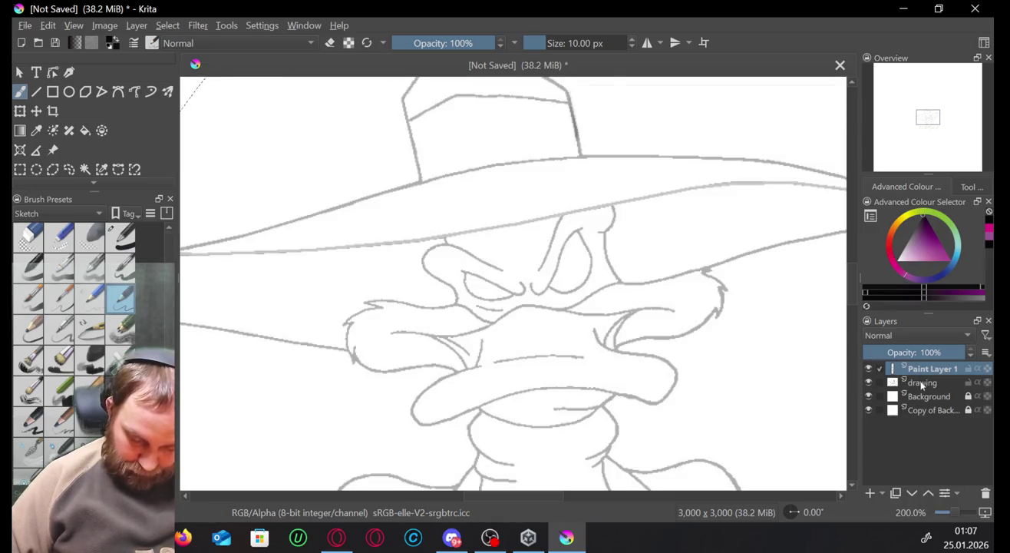
click(922, 382)
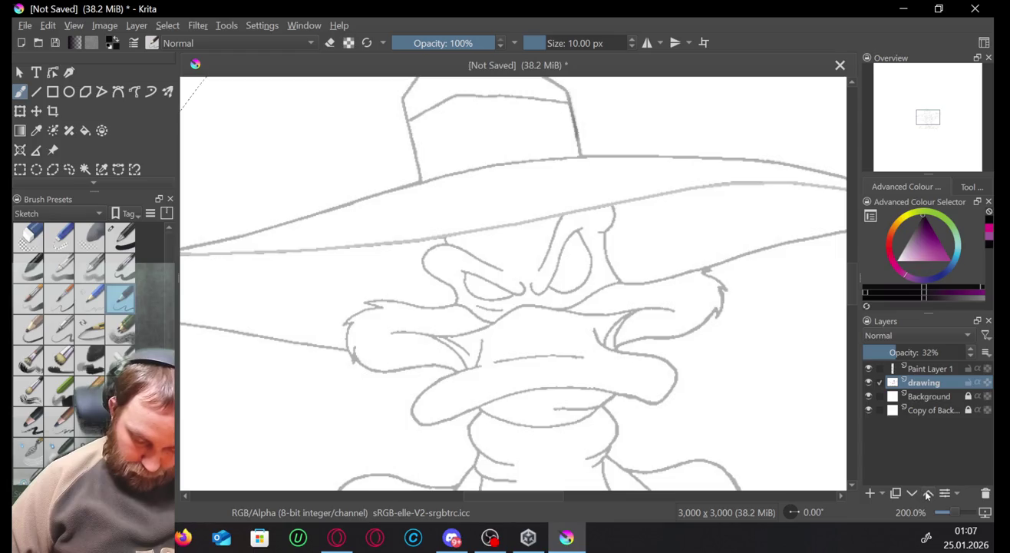
click(927, 493)
click(869, 381)
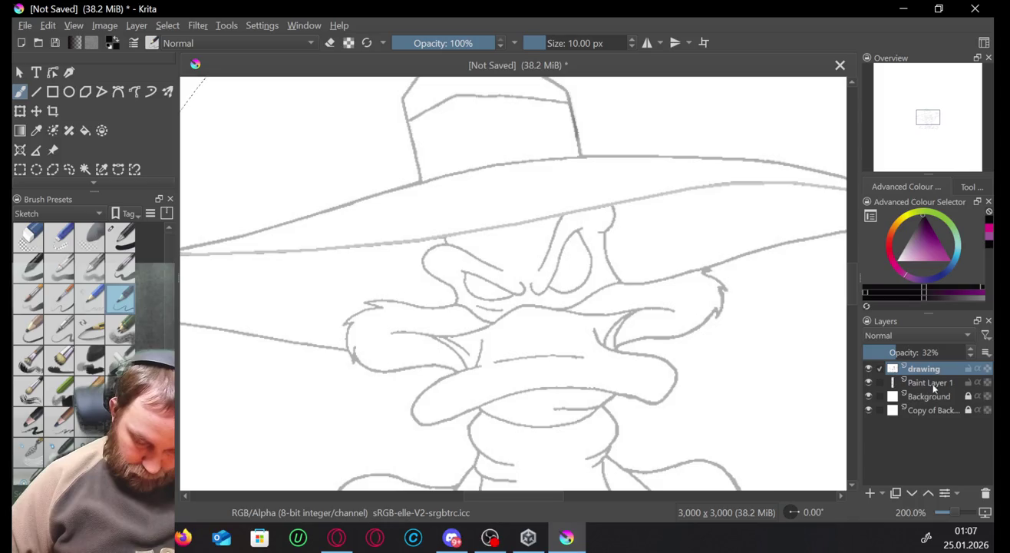
click(871, 369)
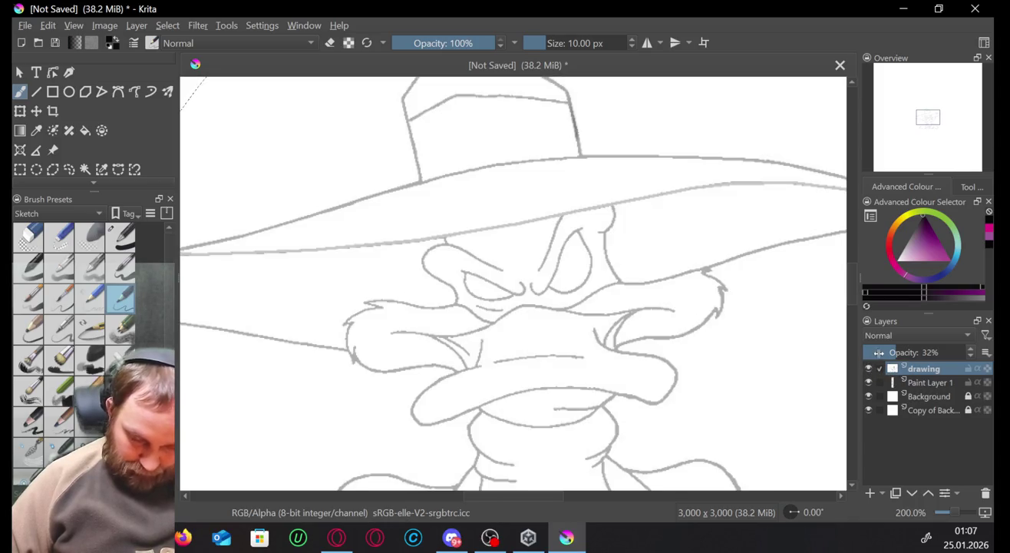
click(913, 493)
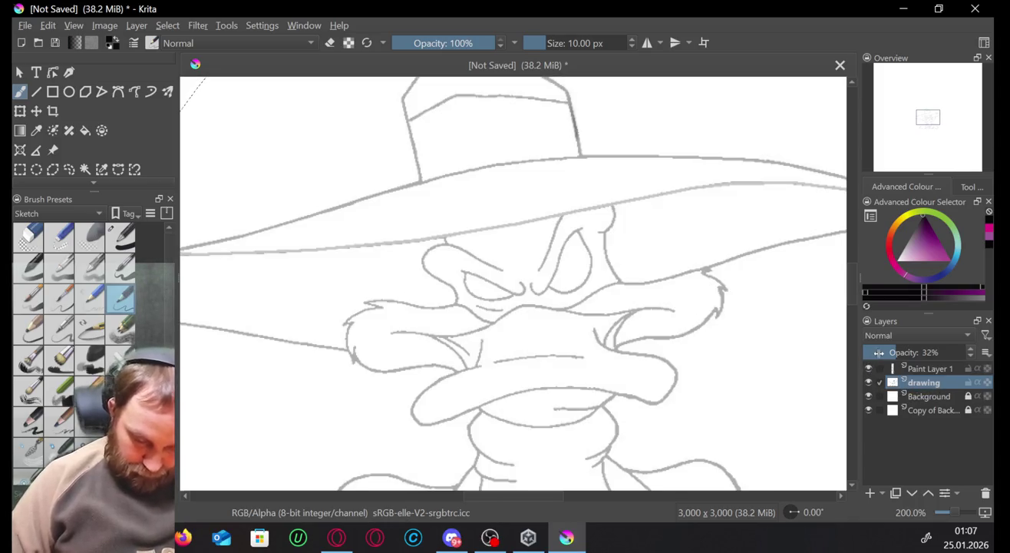
key(ctrl+z)
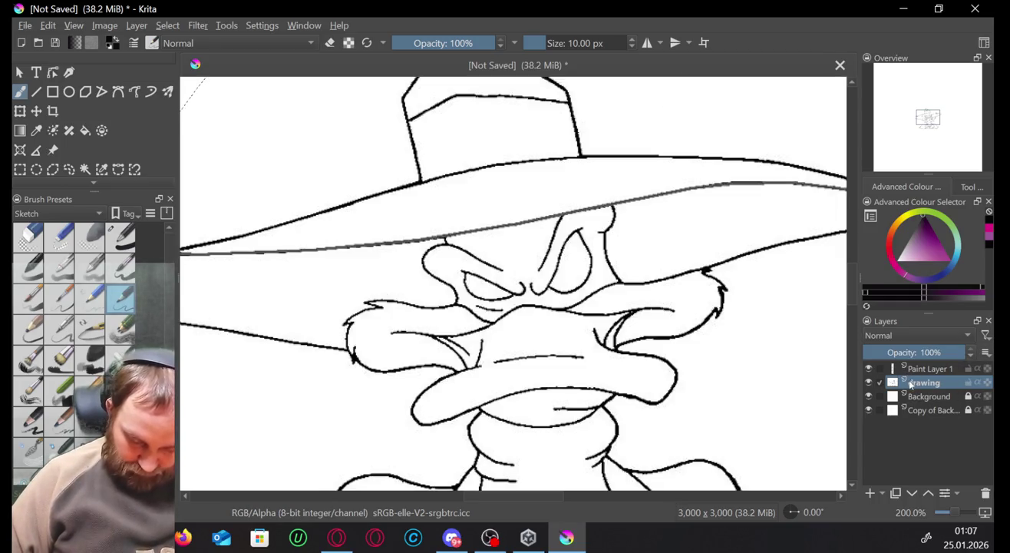
Fade the reference layer to 38% opacity, keep Paint Layer 1 at 100%, and test a stroke.
click(923, 370)
drag(869, 370, 870, 381)
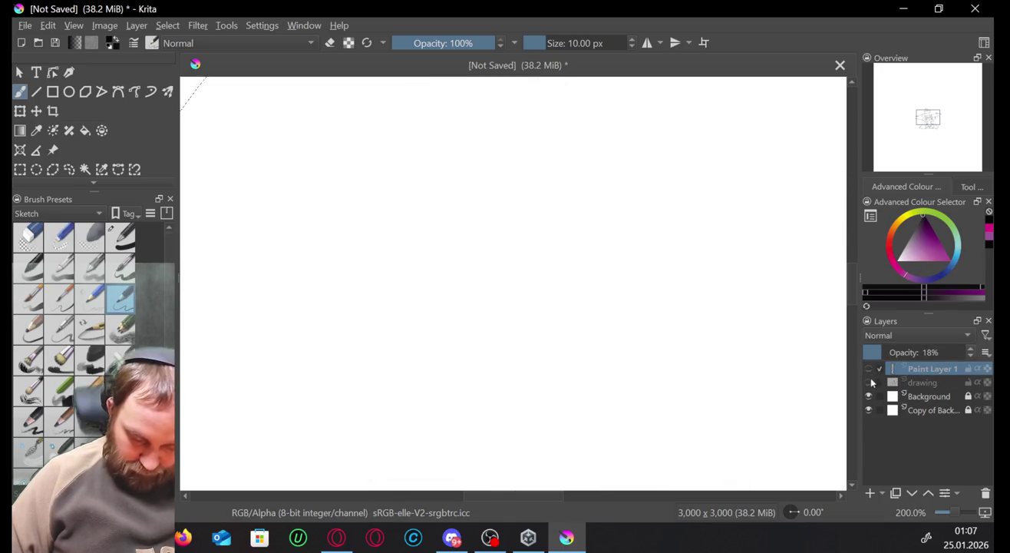
click(869, 381)
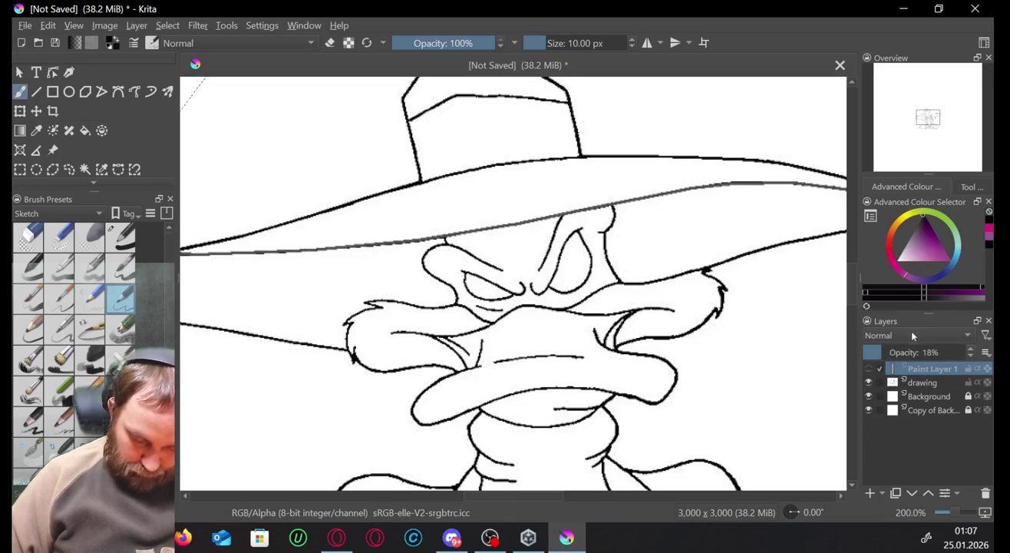
click(868, 382)
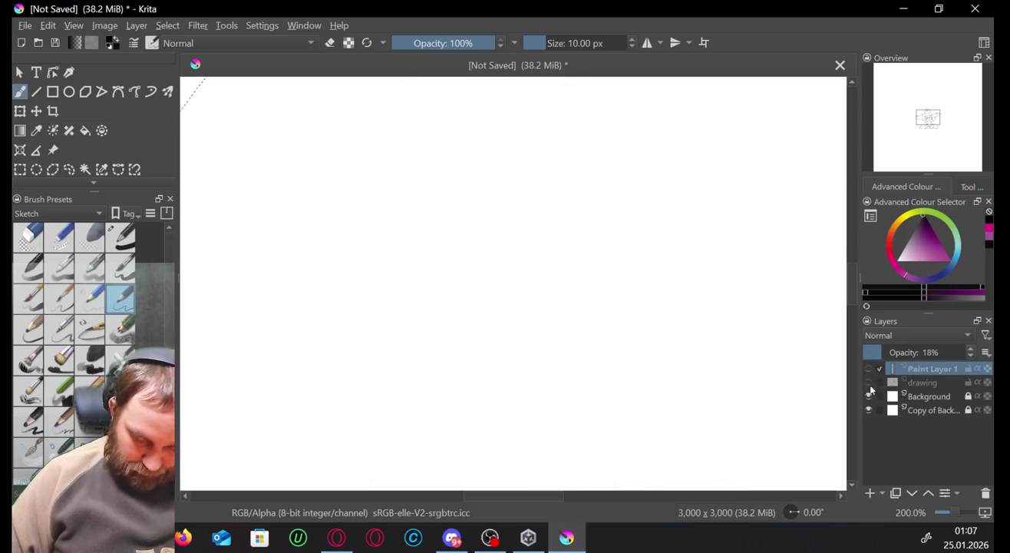
click(927, 382)
drag(961, 352, 900, 352)
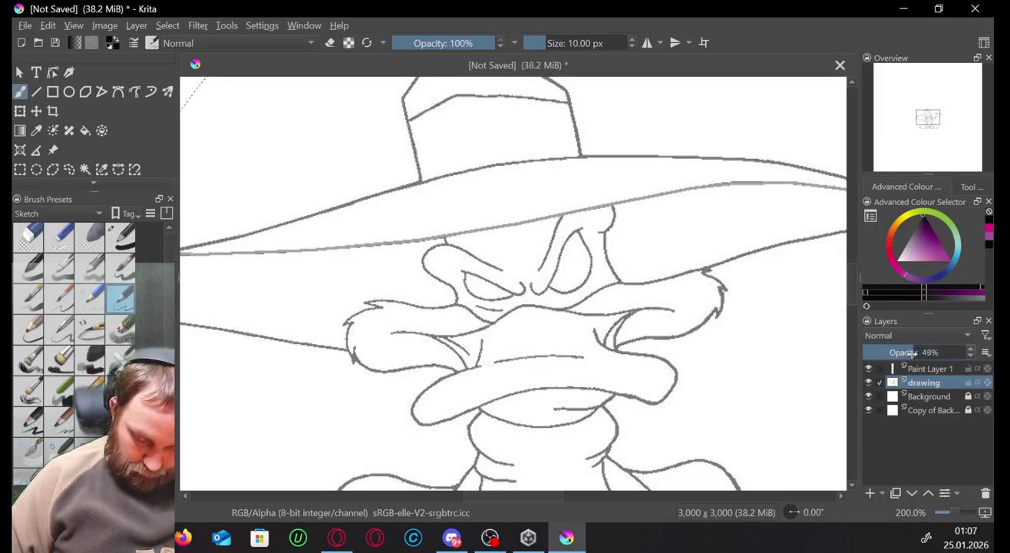
click(904, 371)
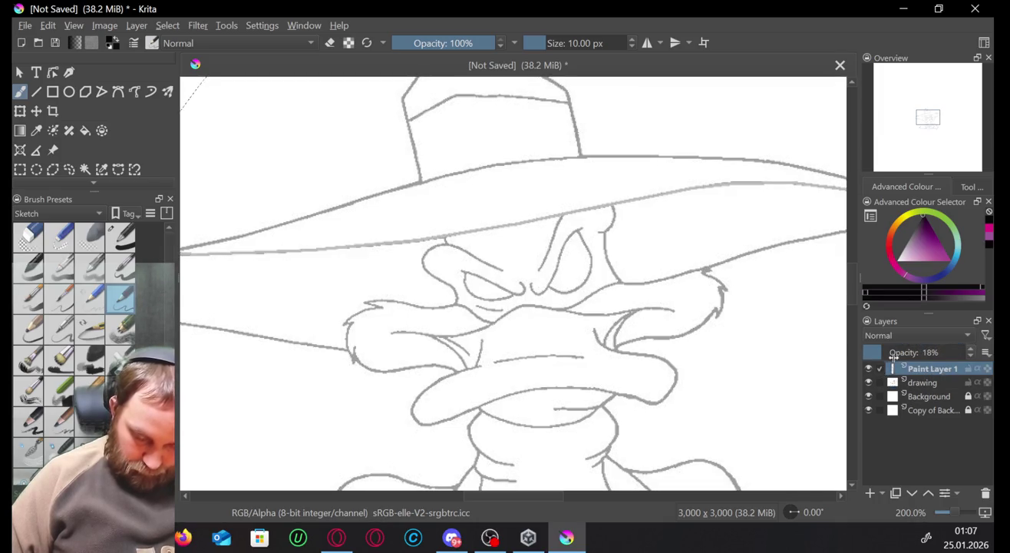
drag(893, 358, 982, 352)
drag(781, 298, 830, 337)
key(Delete)
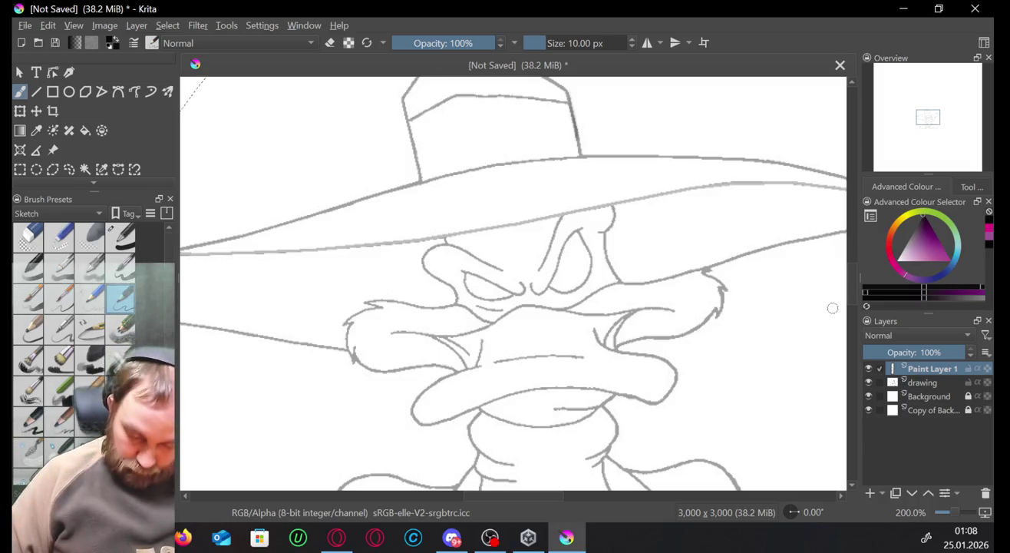
Rename the faded reference layer to 'base'.
click(930, 382)
double_click(933, 382)
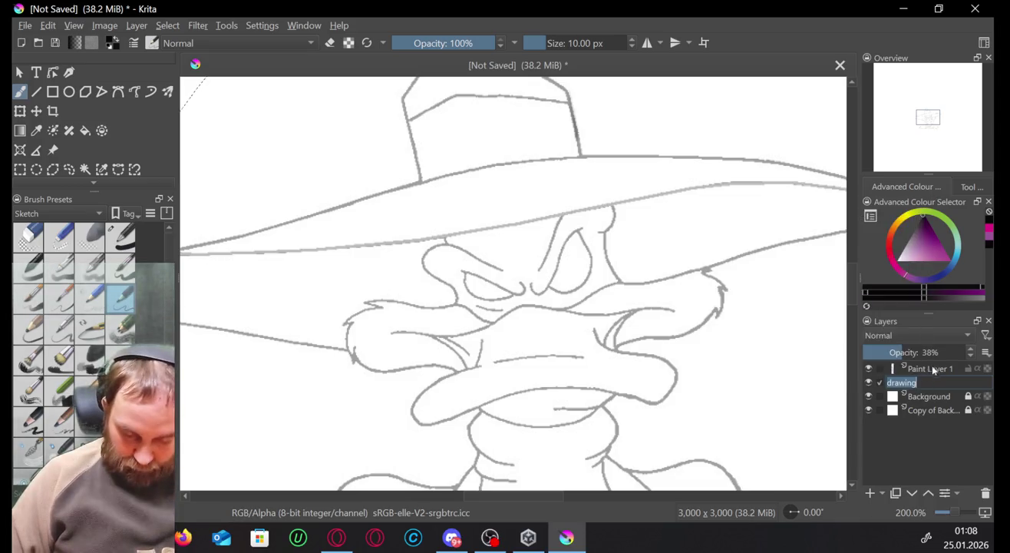
text(bas)
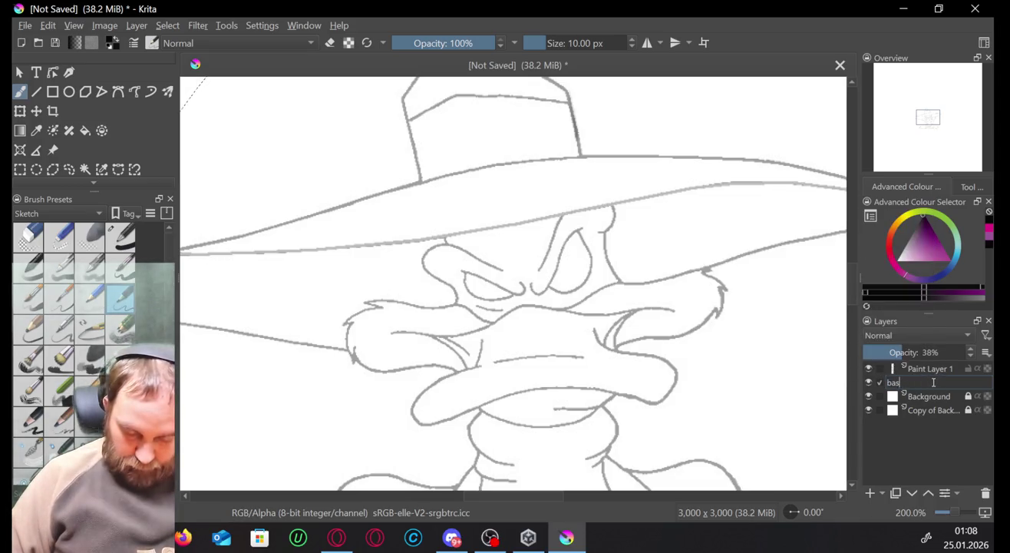
text(e)
key(Return)
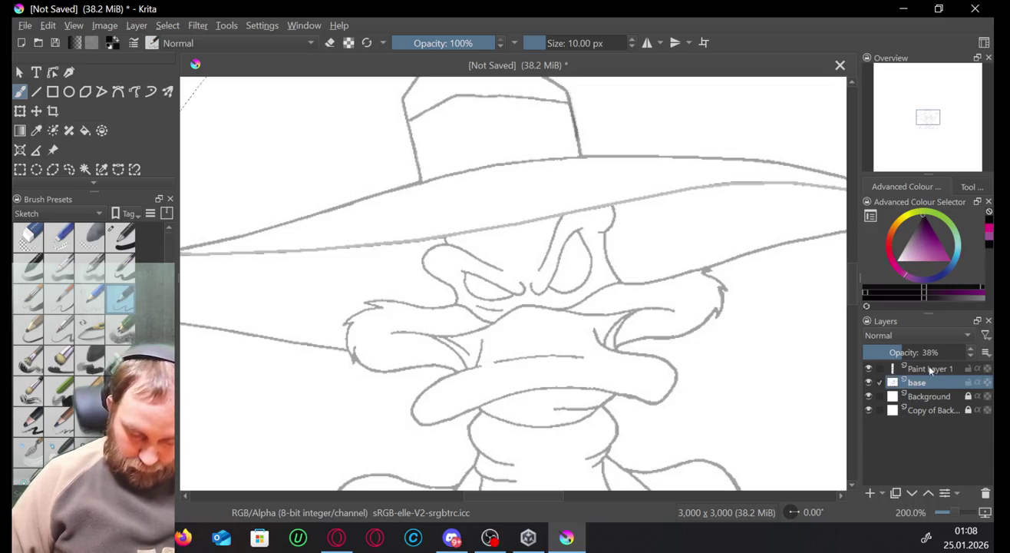
Rename Paint Layer 1 to 'drawing' and try an undone test stroke on it.
double_click(930, 370)
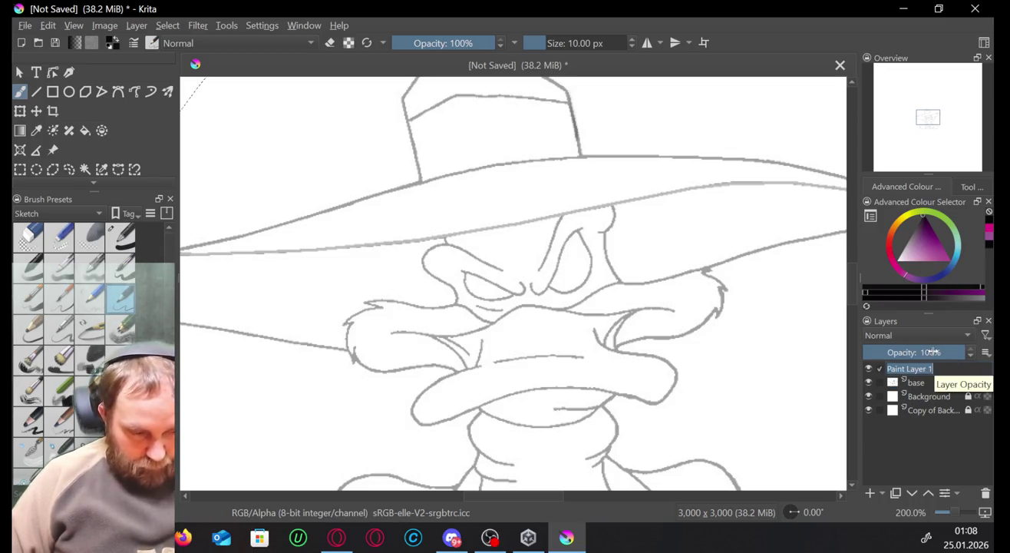
text(draw)
key(Return)
text(ing)
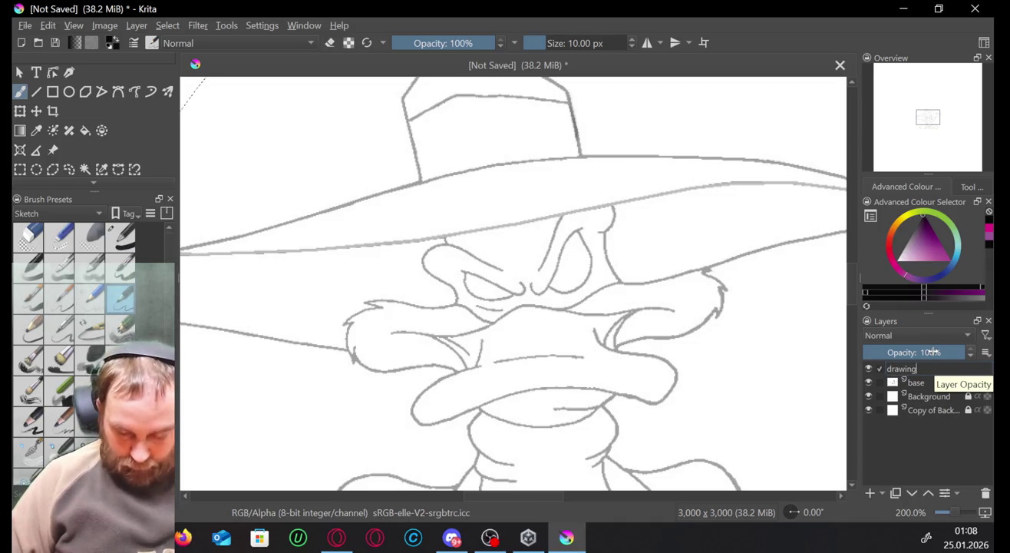
key(Return)
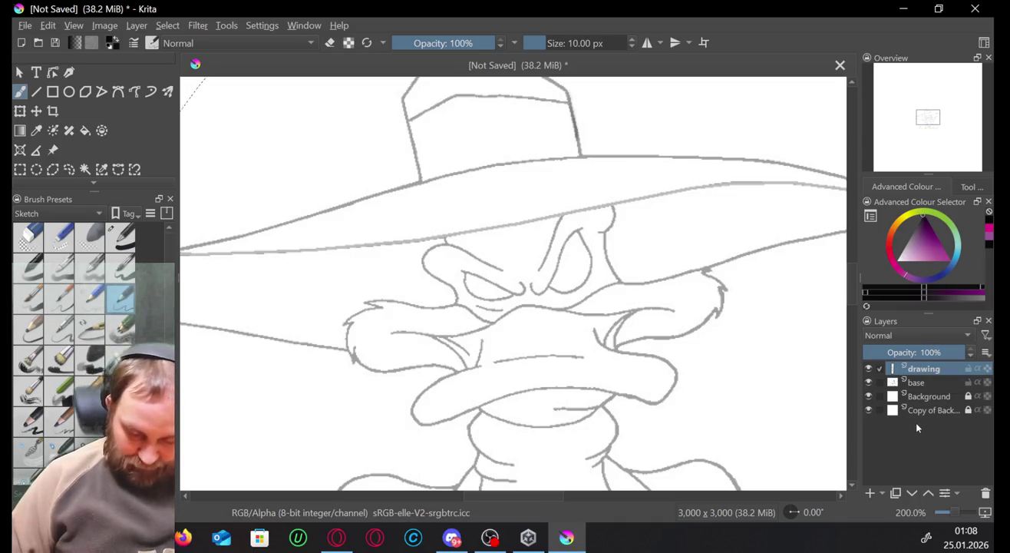
drag(783, 311, 808, 345)
key(ctrl+z)
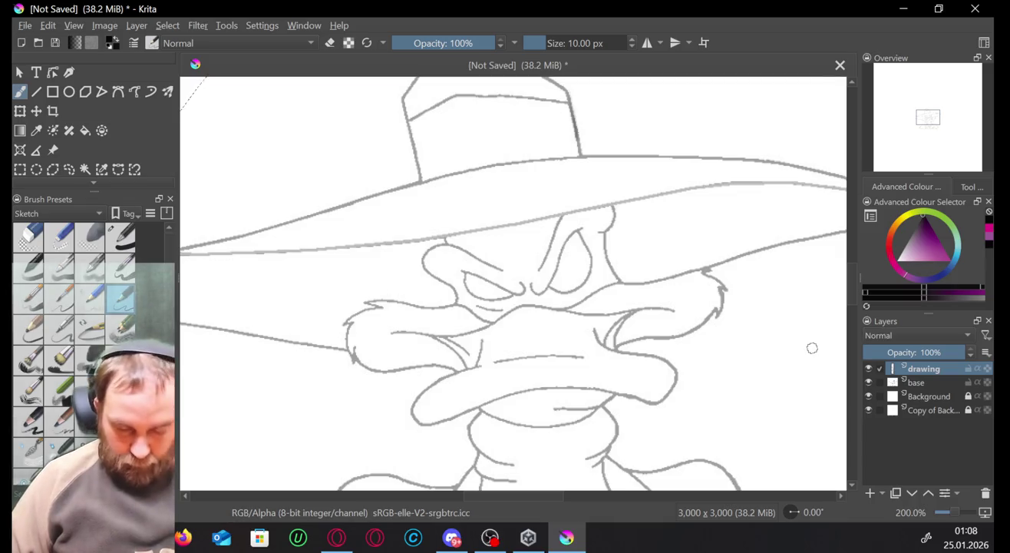
drag(934, 118, 933, 117)
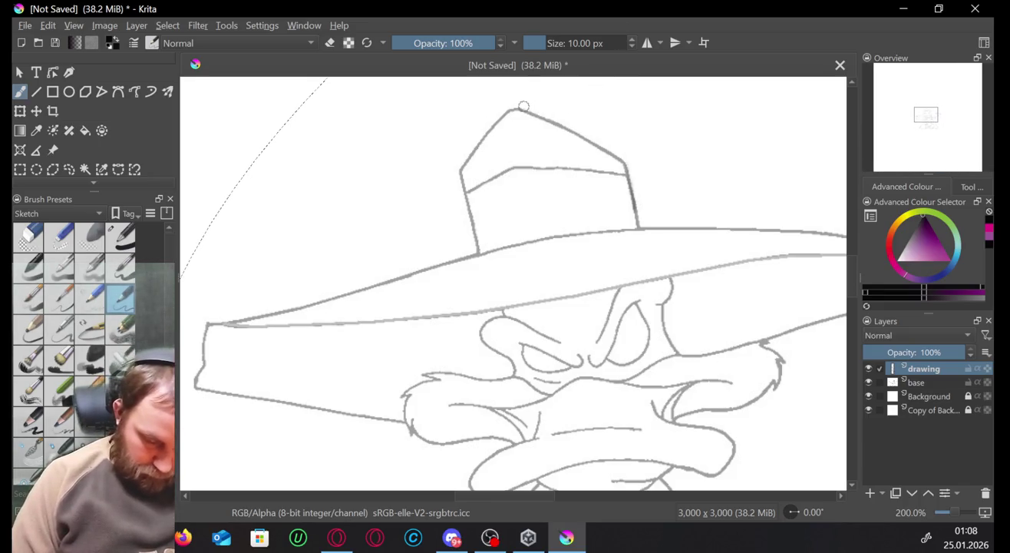
drag(527, 109, 563, 124)
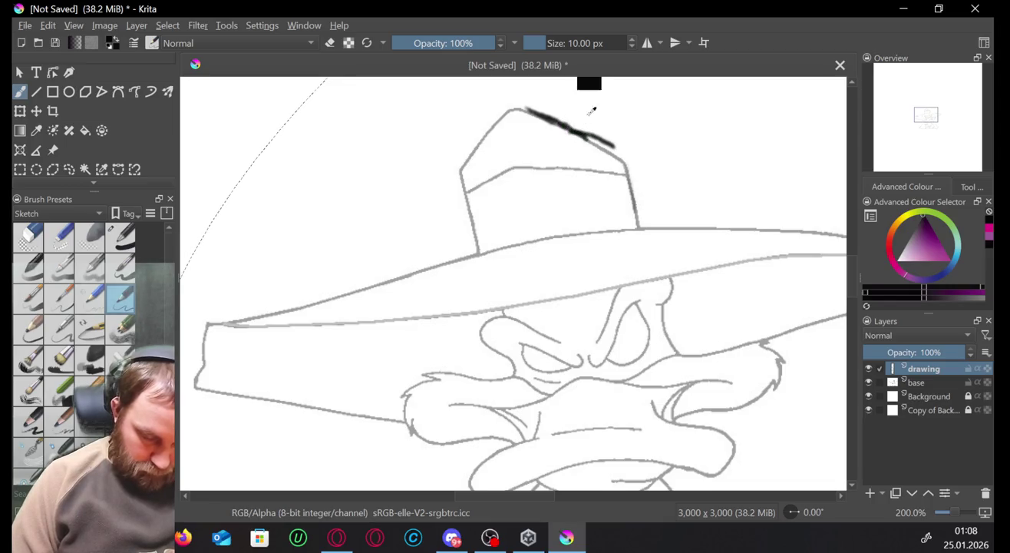
key(ctrl+z)
mouse_move(559, 120)
mouse_down()
mouse_move(623, 161)
mouse_move(638, 227)
mouse_up()
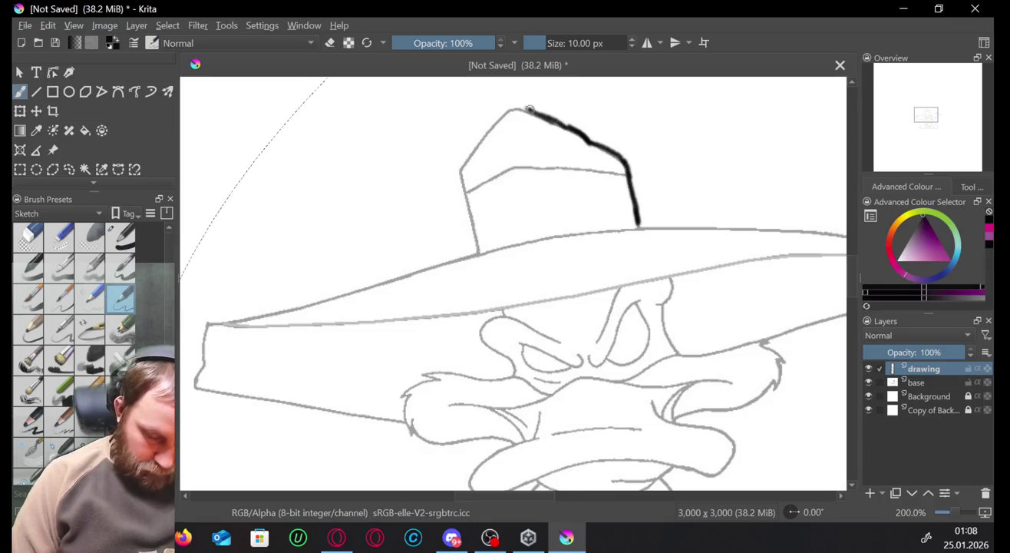
mouse_move(513, 108)
mouse_down()
mouse_move(464, 159)
mouse_move(478, 254)
mouse_up()
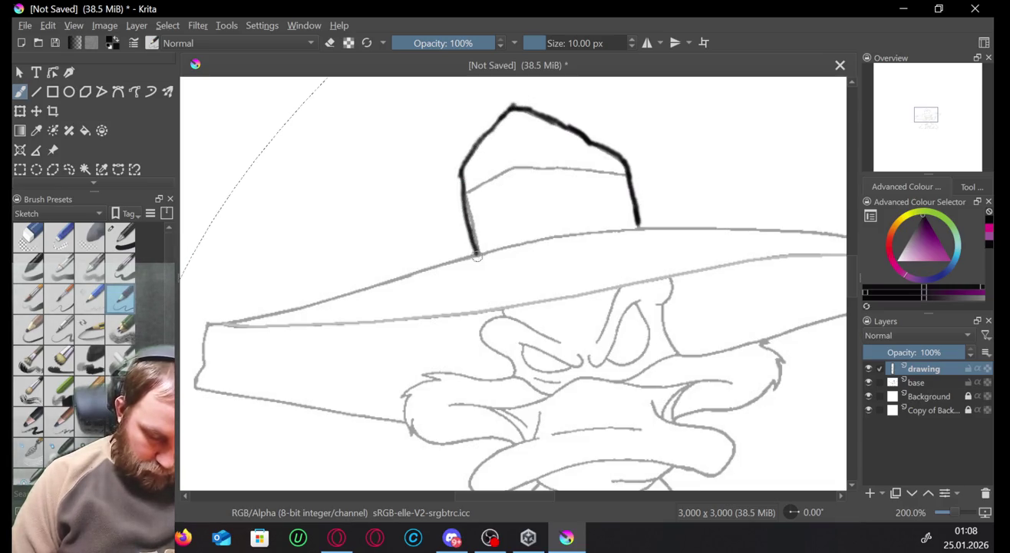
mouse_move(468, 190)
mouse_down()
mouse_move(535, 162)
mouse_move(580, 159)
mouse_move(636, 175)
mouse_up()
key(ctrl+z)
key(ctrl+z)
key(ctrl+z)
key(ctrl+z)
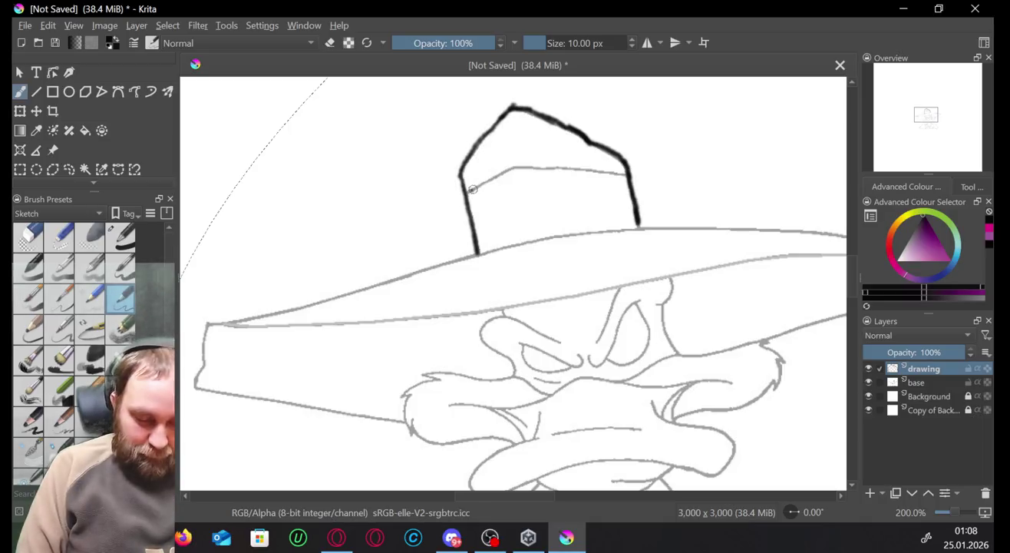
mouse_move(468, 190)
mouse_down()
mouse_move(524, 163)
mouse_move(627, 173)
mouse_up()
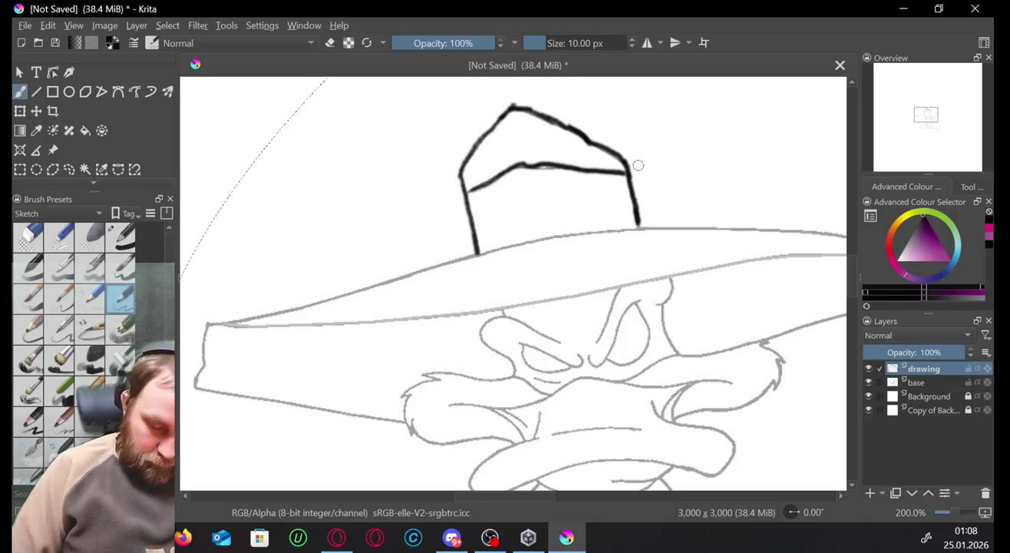
drag(645, 227, 461, 244)
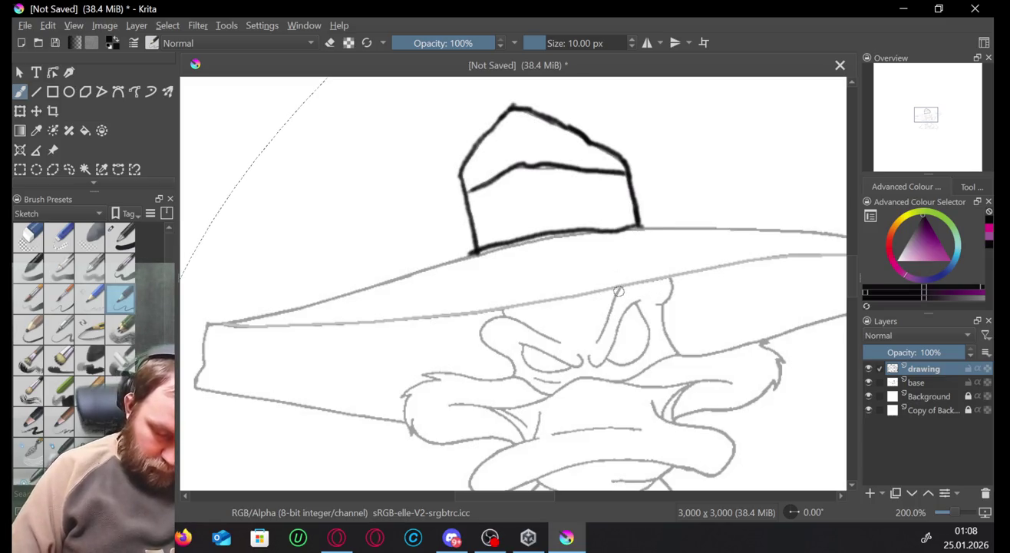
mouse_move(620, 287)
mouse_down()
mouse_move(596, 334)
mouse_move(477, 327)
mouse_move(509, 376)
mouse_up()
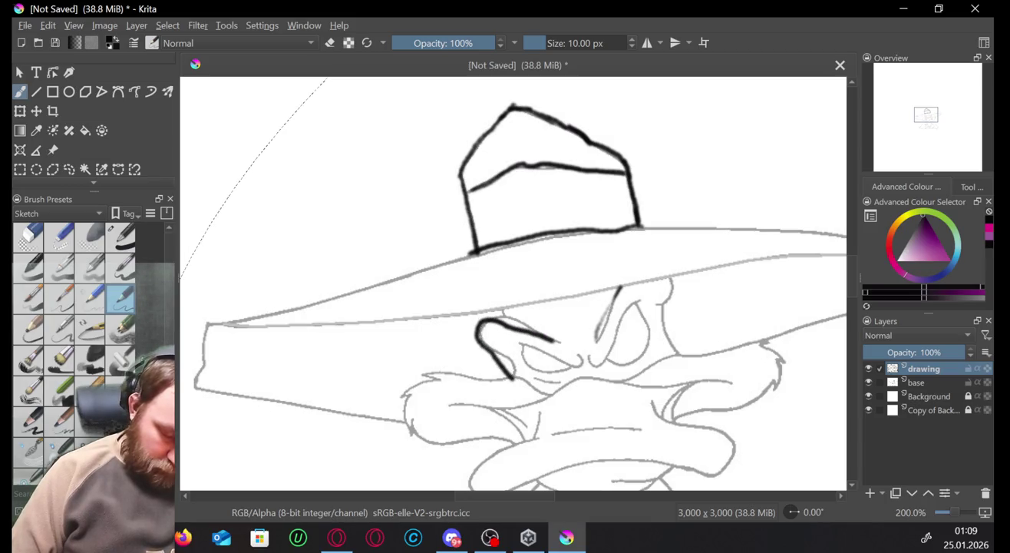
key(ctrl+z)
key(ctrl+z)
key(ctrl+z)
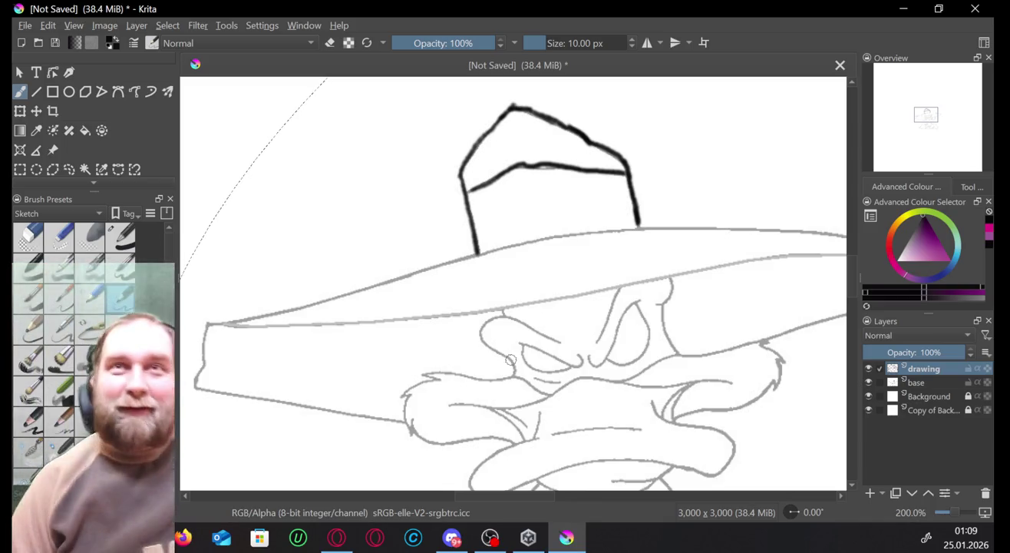
key(alt+Tab)
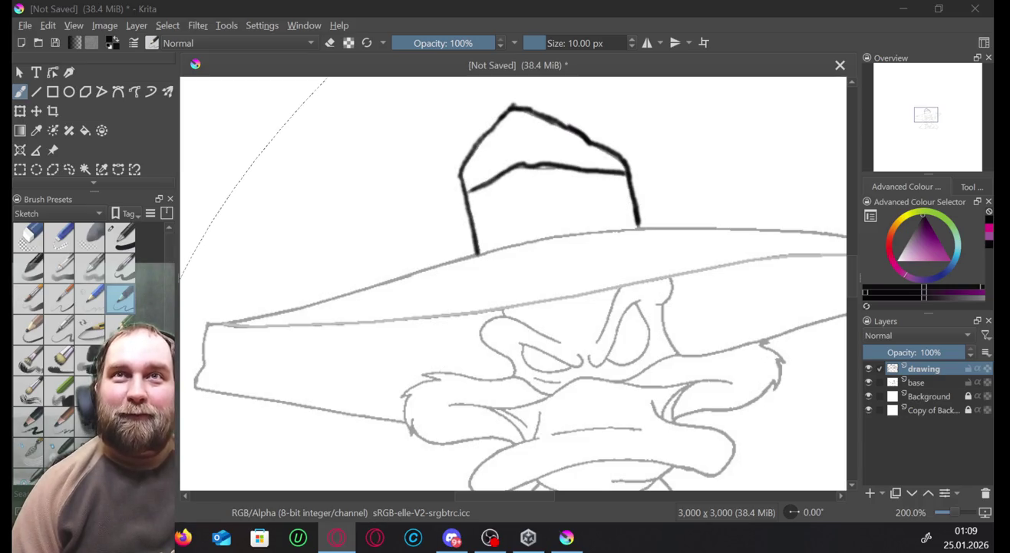
key(alt+Tab)
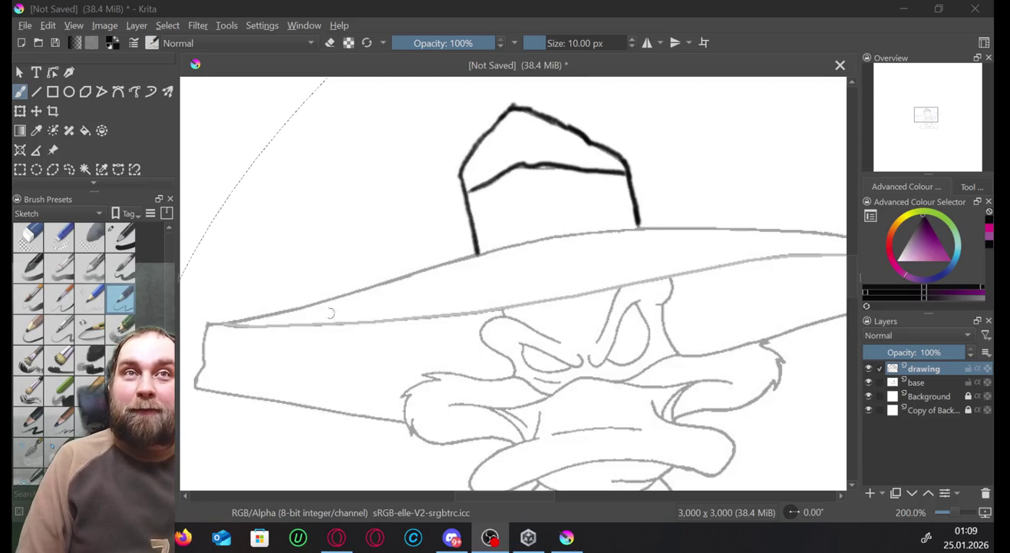
click(207, 324)
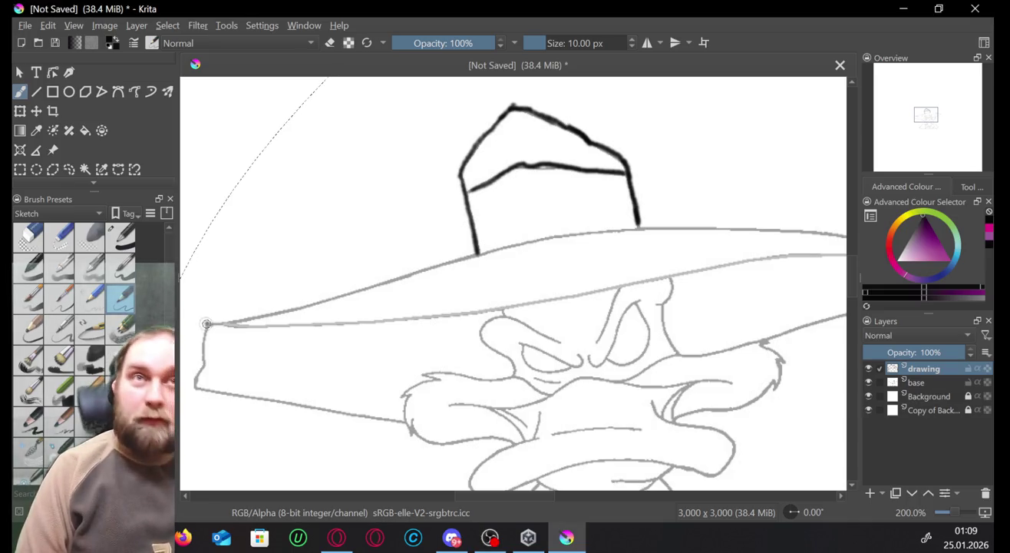
Ink the brim's left tip and lower edge, undoing the extra brim-line strokes.
mouse_move(207, 325)
mouse_down()
mouse_move(199, 379)
mouse_move(222, 394)
mouse_move(399, 419)
mouse_up()
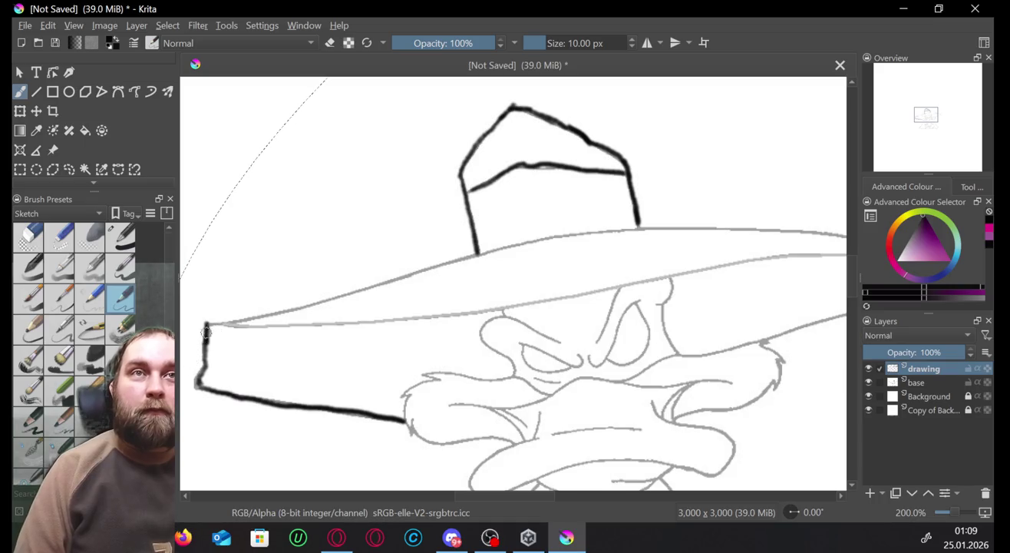
drag(208, 322, 230, 321)
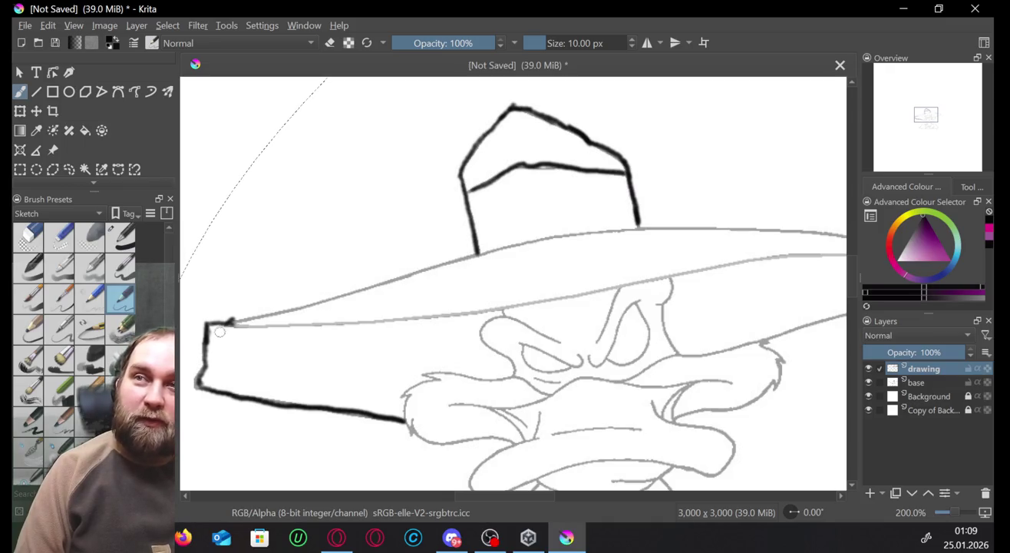
mouse_move(230, 321)
mouse_down()
mouse_move(310, 309)
mouse_move(527, 245)
mouse_move(659, 231)
mouse_move(844, 237)
mouse_move(834, 255)
mouse_move(737, 262)
mouse_up()
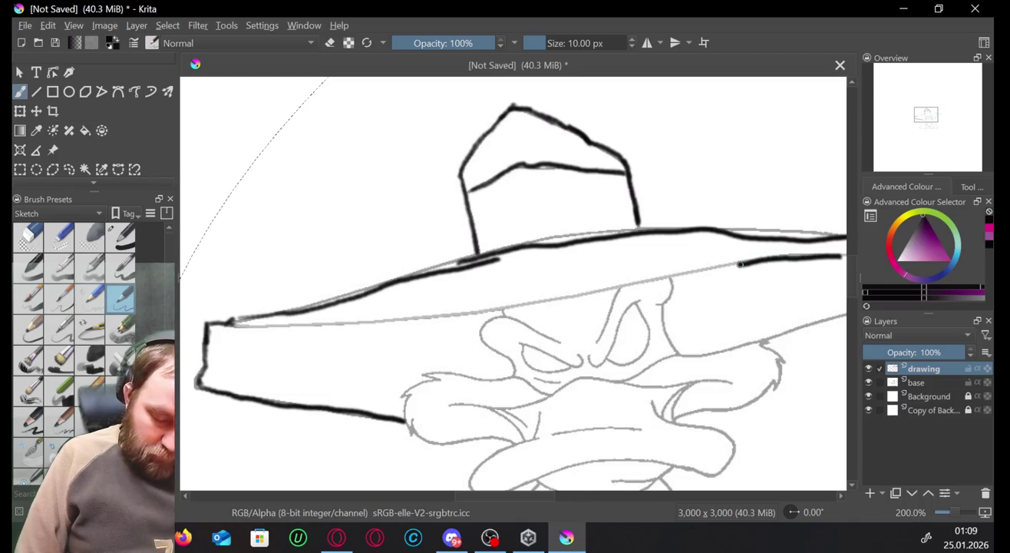
key(ctrl+z)
key(ctrl+z)
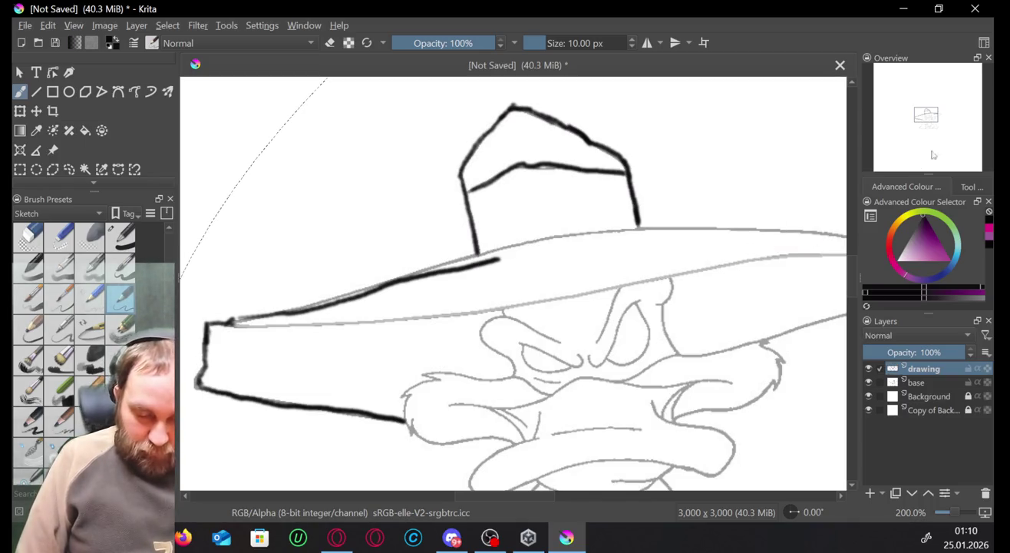
drag(926, 120, 929, 124)
key(ctrl+z)
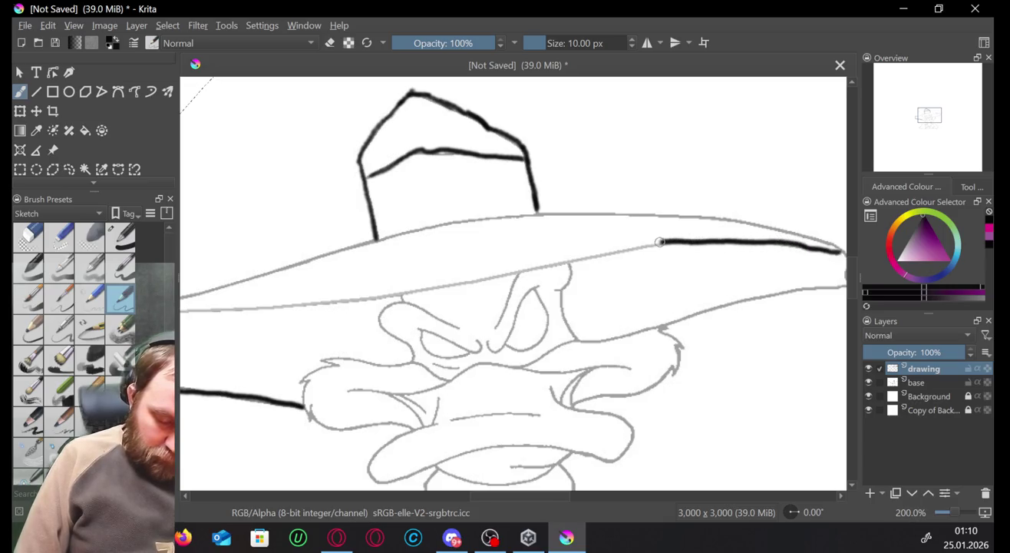
Ink the brim's inner line under the crown, joining it to the left tip.
drag(548, 266, 491, 278)
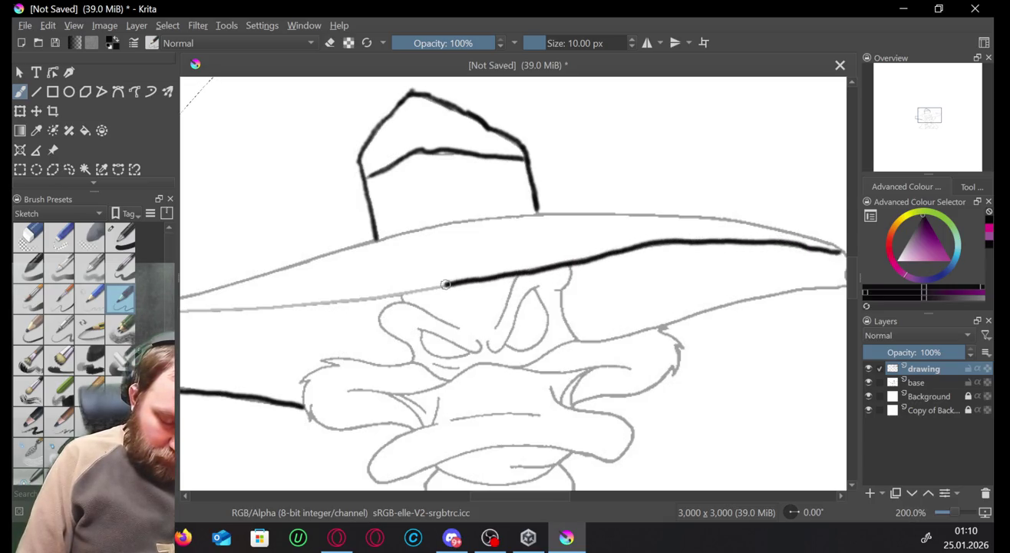
drag(402, 291, 181, 310)
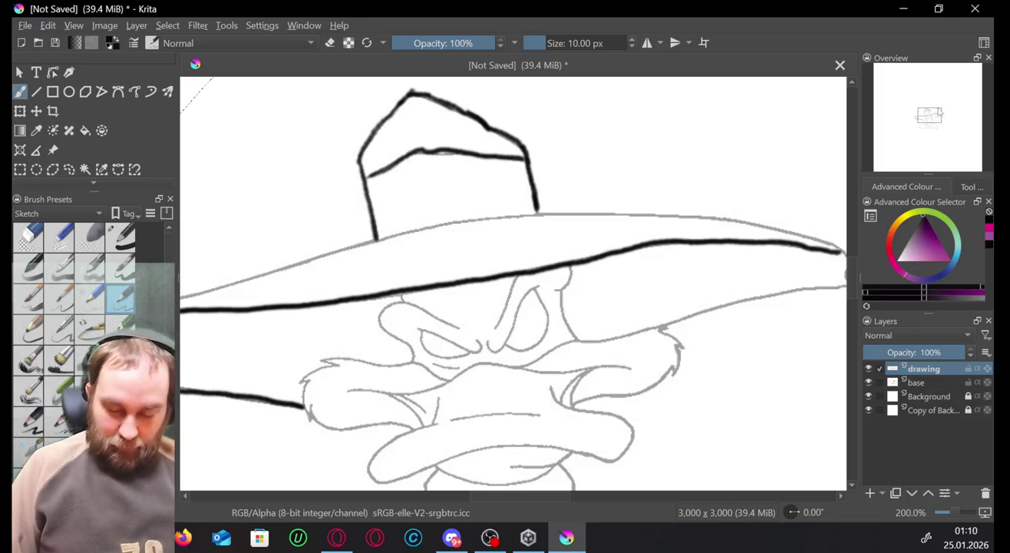
drag(933, 116, 930, 118)
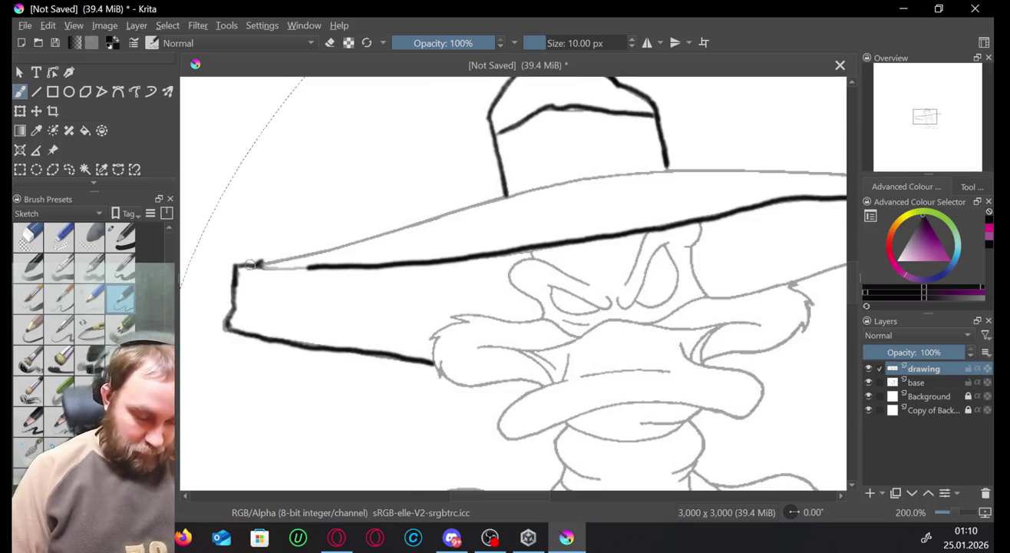
drag(265, 266, 307, 264)
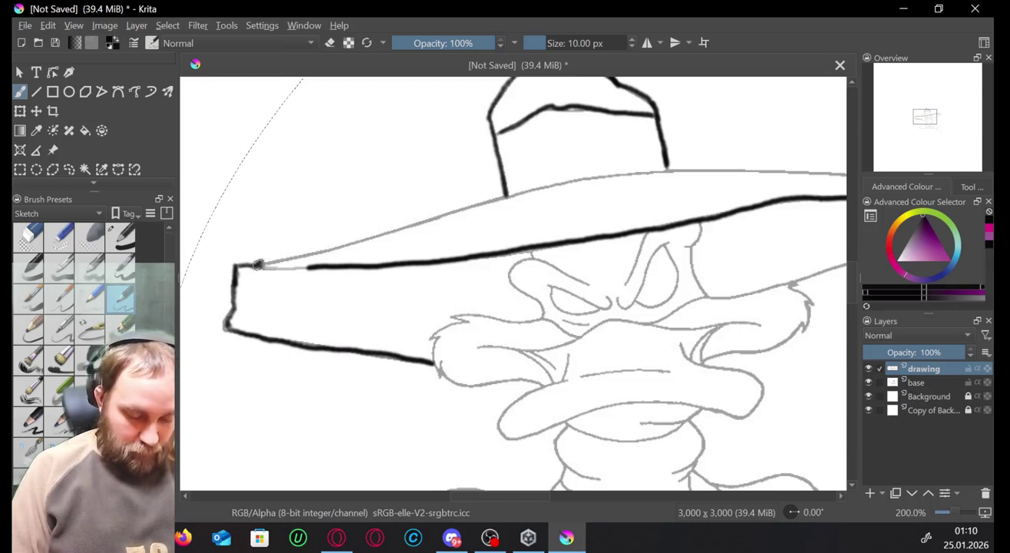
drag(259, 266, 316, 264)
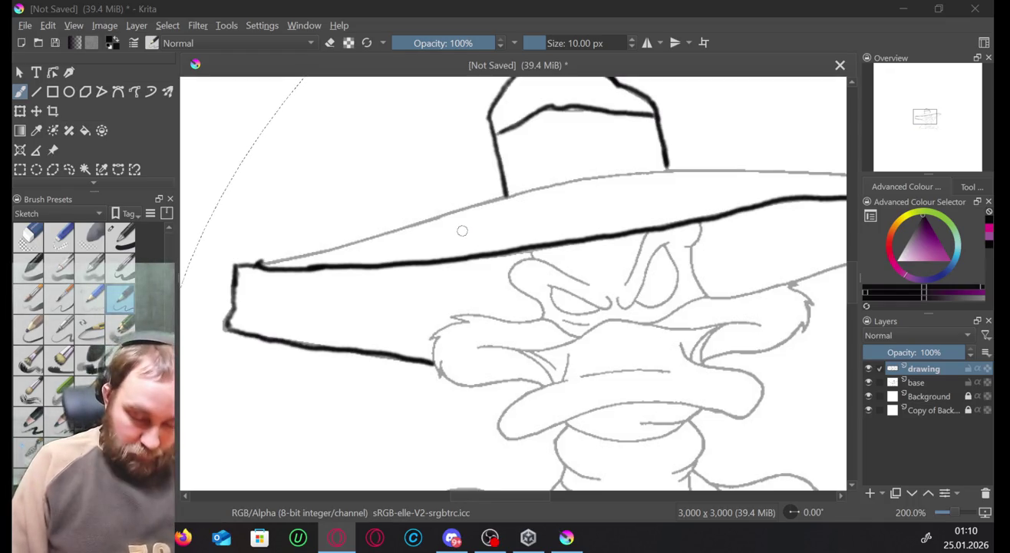
Ink the brim's top edge across the crown into the right tip and lower edge.
mouse_move(670, 168)
mouse_down()
mouse_move(449, 209)
mouse_move(250, 268)
mouse_up()
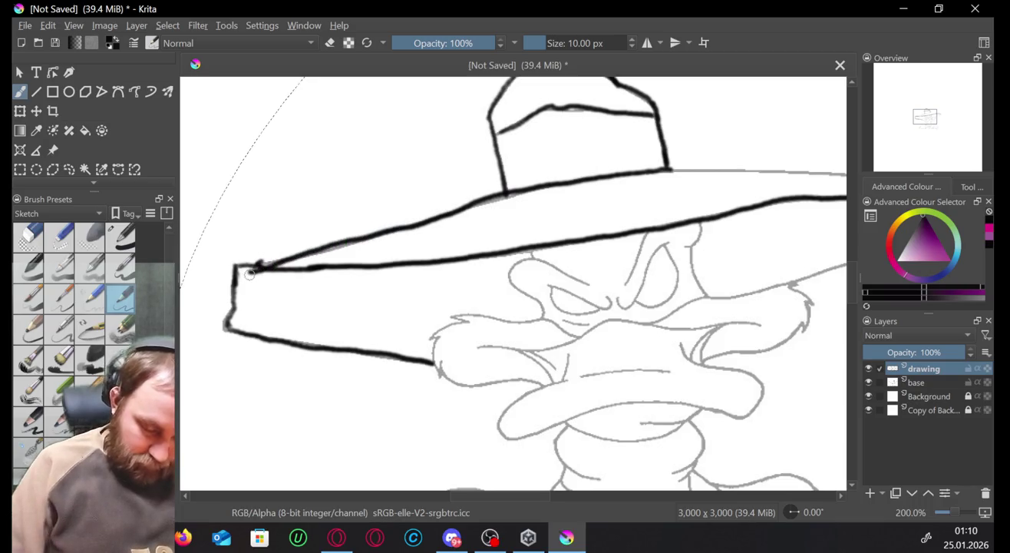
drag(671, 163, 821, 161)
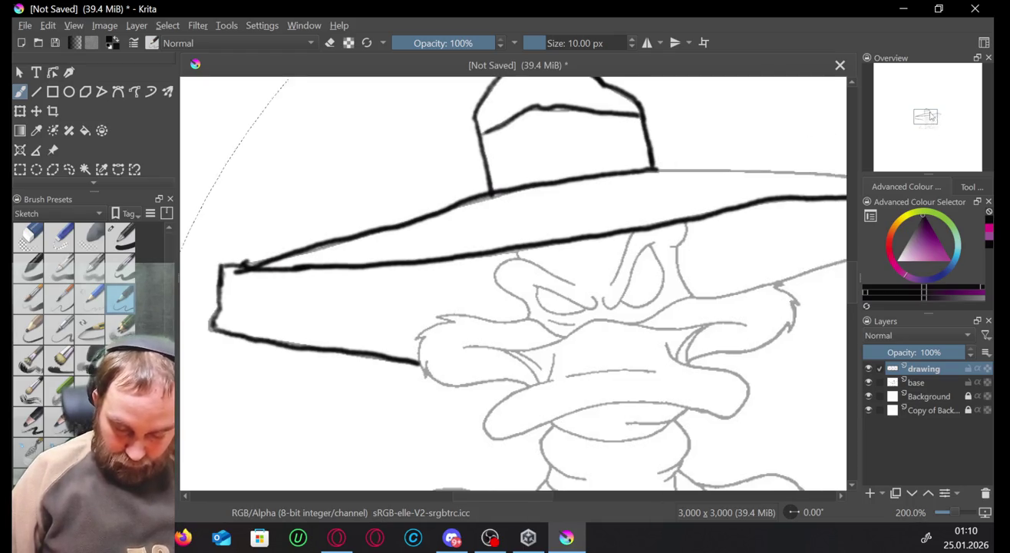
drag(821, 157, 618, 181)
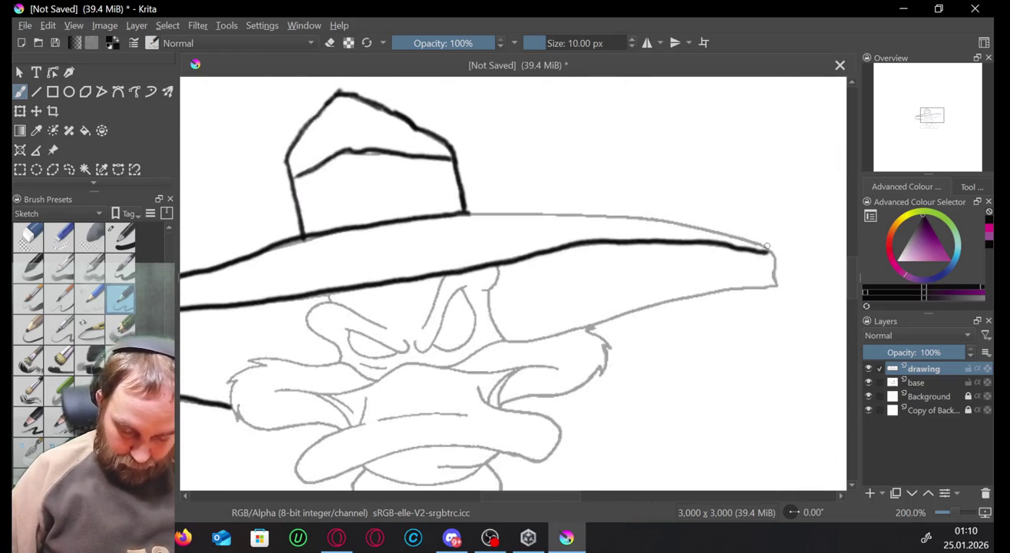
mouse_move(771, 247)
mouse_down()
mouse_move(579, 209)
mouse_move(463, 212)
mouse_up()
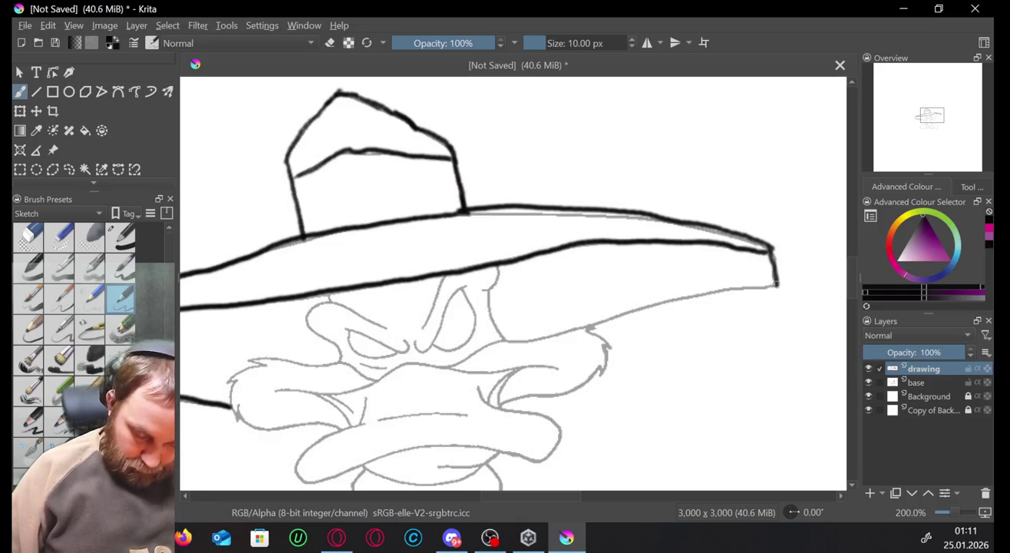
drag(748, 285, 632, 312)
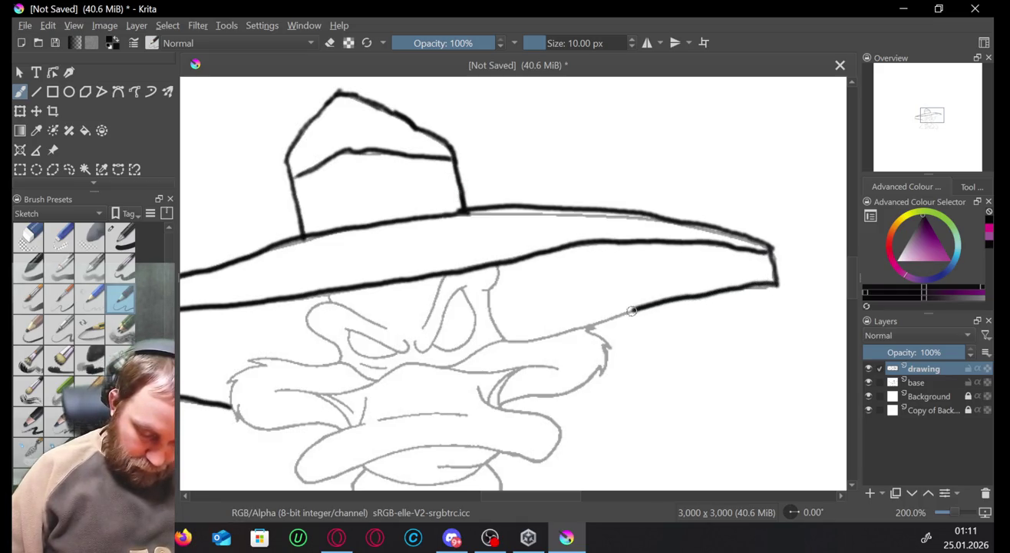
drag(574, 333, 503, 343)
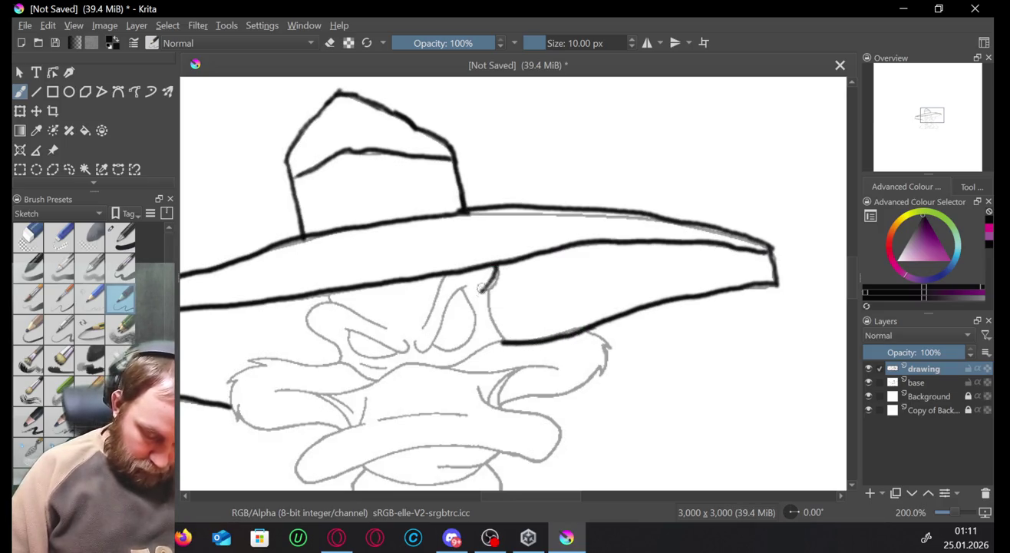
Redraw the short line under the brim and ink both brows.
key(ctrl+z)
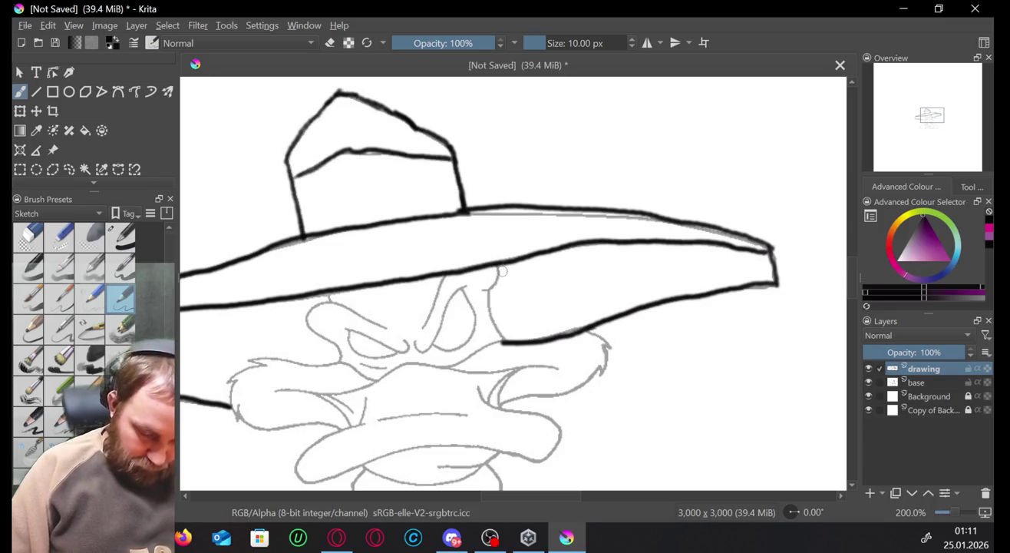
drag(499, 265, 496, 279)
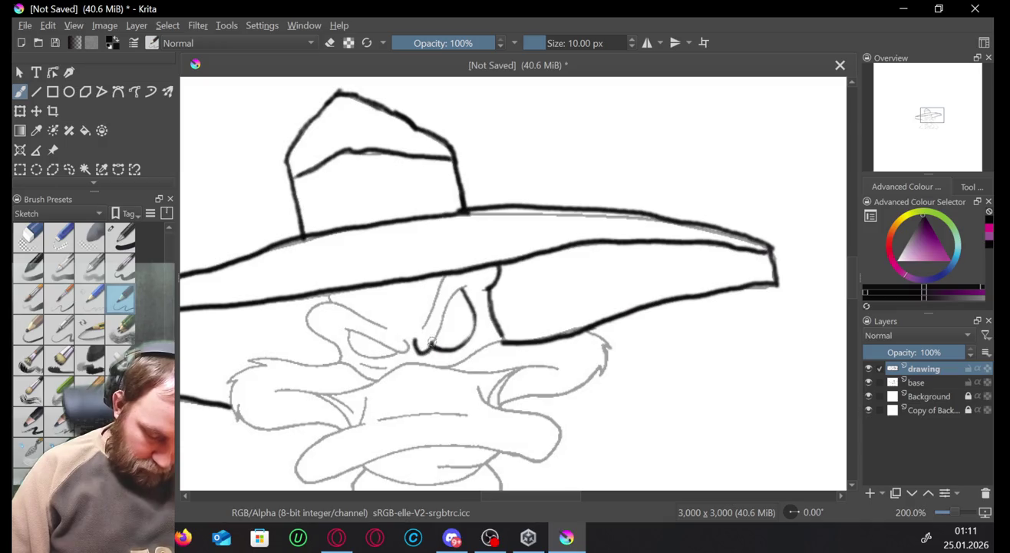
drag(472, 277, 420, 332)
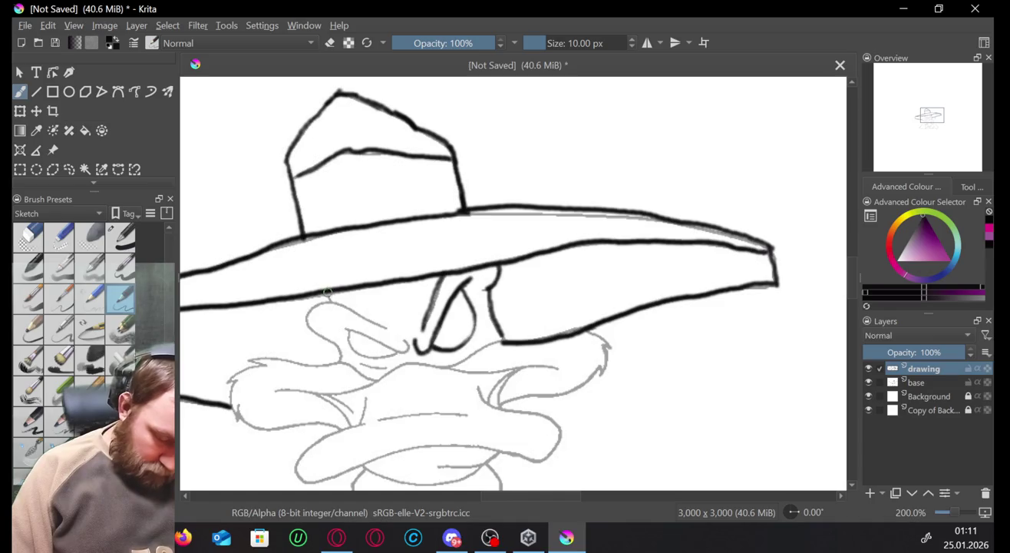
drag(351, 310, 383, 327)
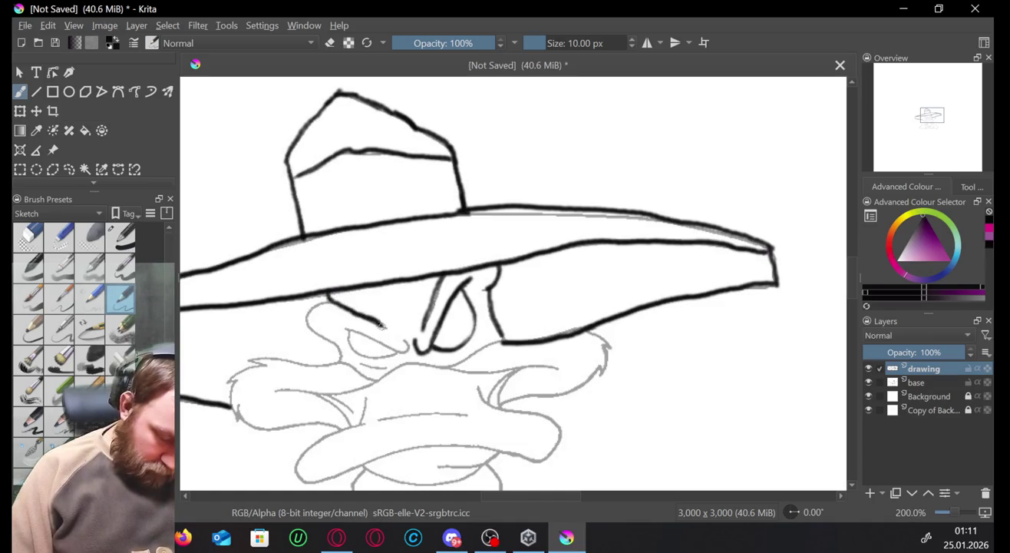
drag(331, 298, 317, 303)
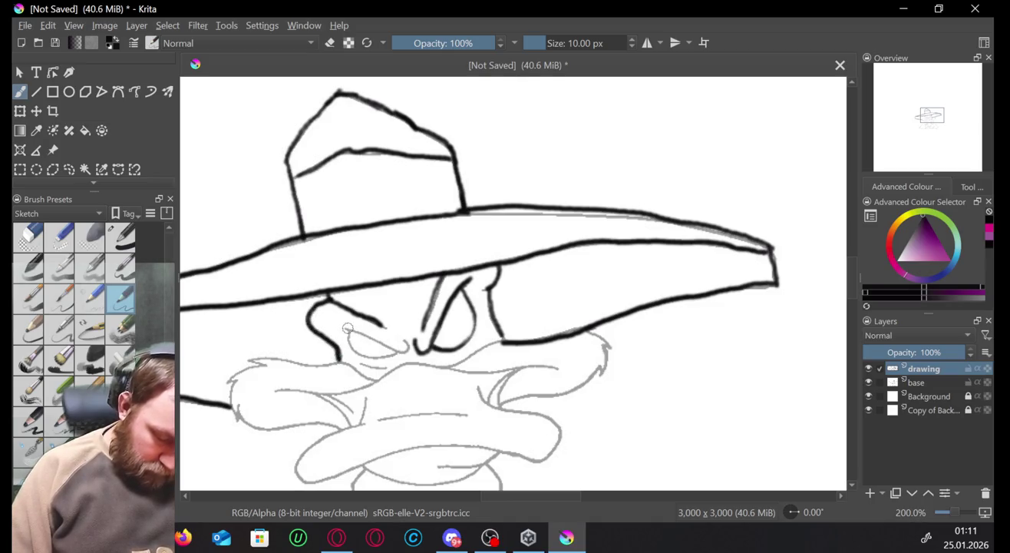
Ink the left eye's upper lid, discarding the lower outline attempt.
drag(346, 329, 392, 349)
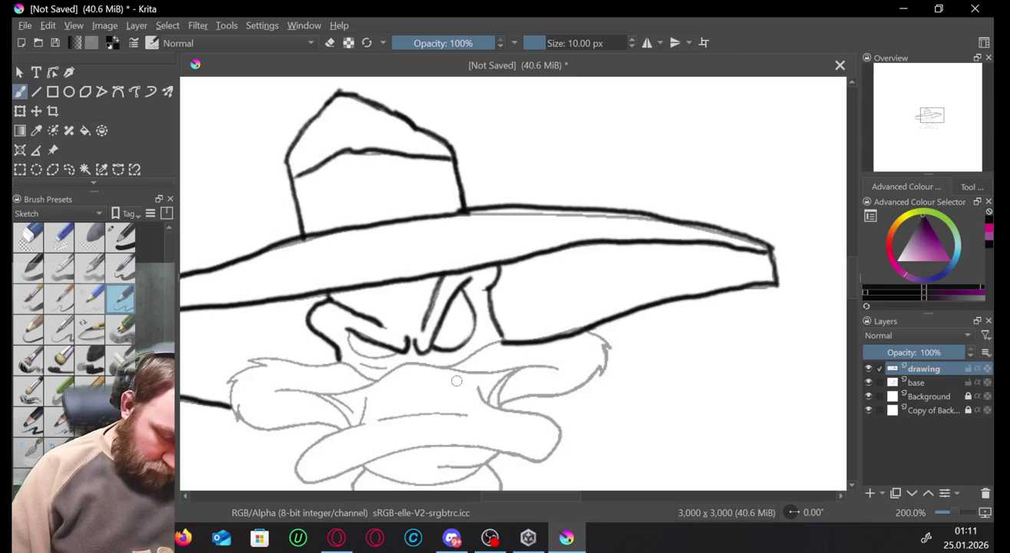
drag(387, 355, 347, 323)
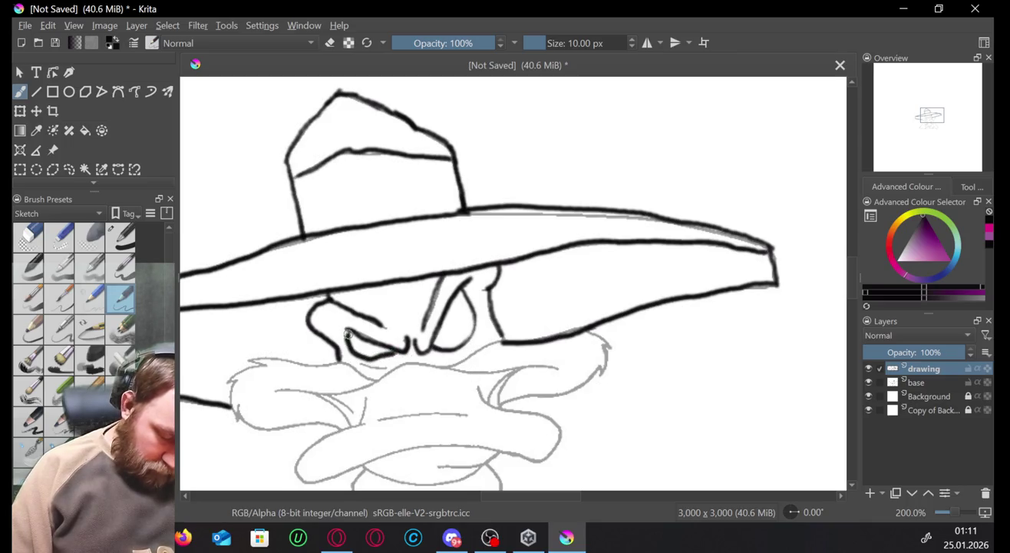
key(ctrl+z)
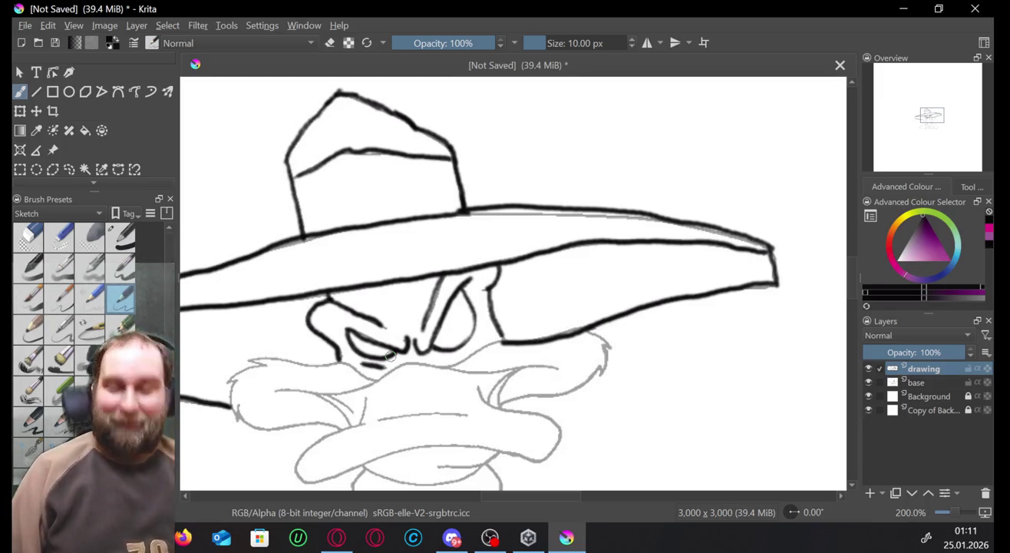
drag(938, 111, 935, 114)
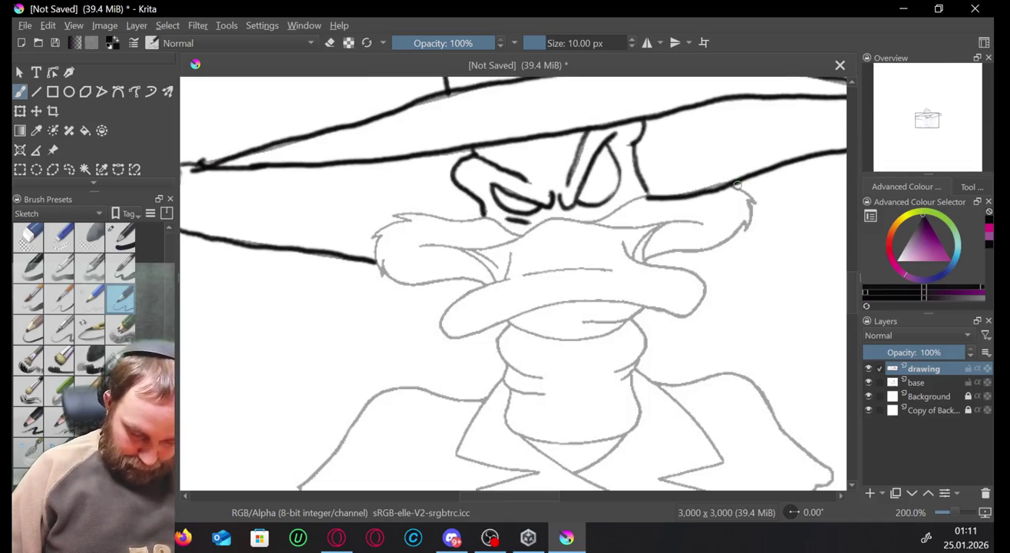
Ink the face line by the cheek tuft and the top edge of the beak.
drag(736, 183, 754, 199)
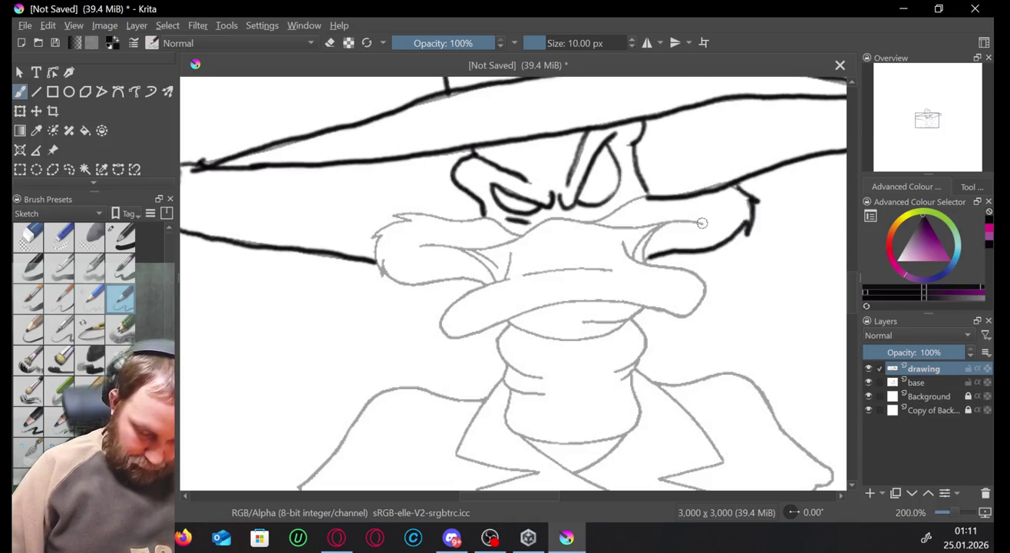
mouse_move(679, 220)
mouse_down()
mouse_move(569, 220)
mouse_move(468, 249)
mouse_move(418, 231)
mouse_up()
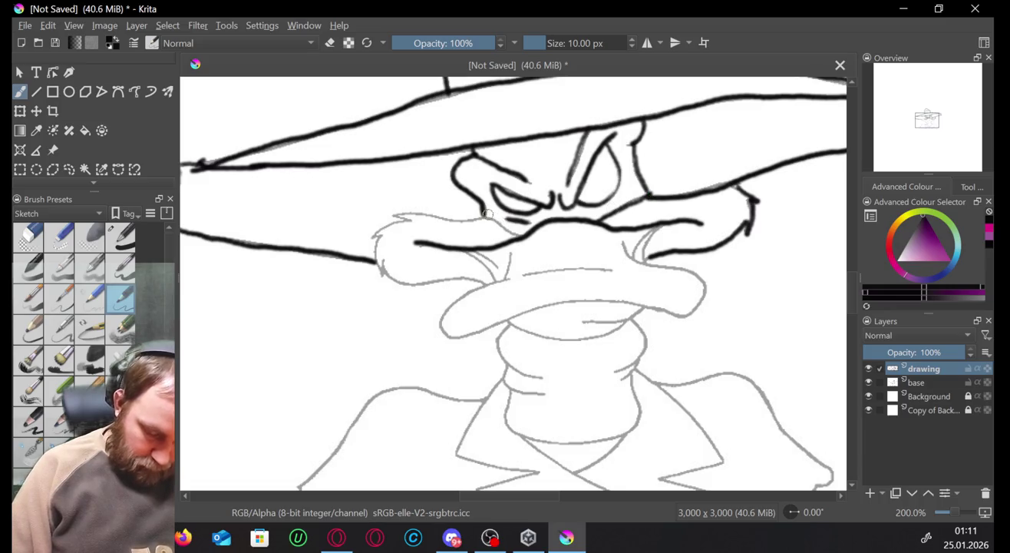
drag(485, 212, 431, 216)
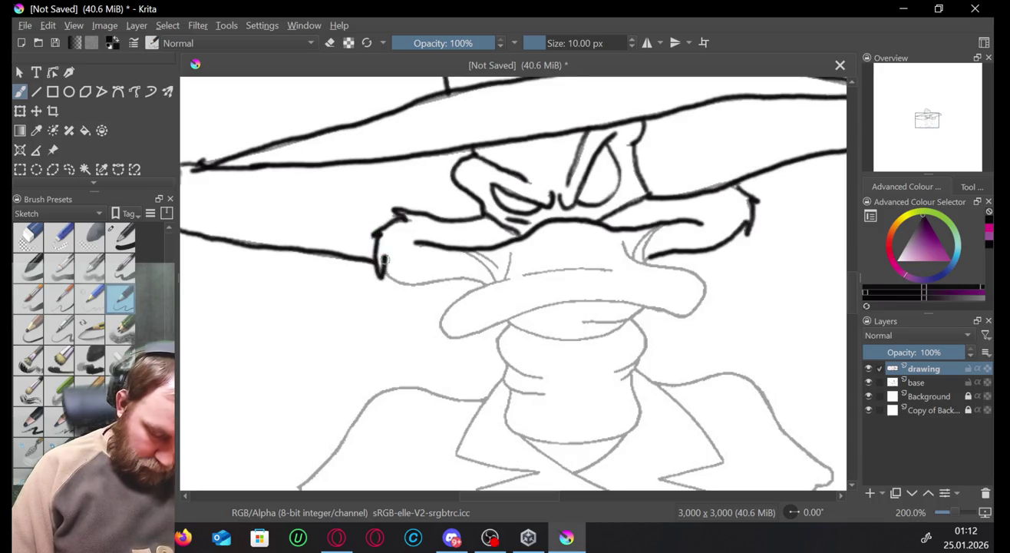
Ink the glove's top and lower edges, undoing the stray and left-edge strokes.
drag(403, 284, 449, 279)
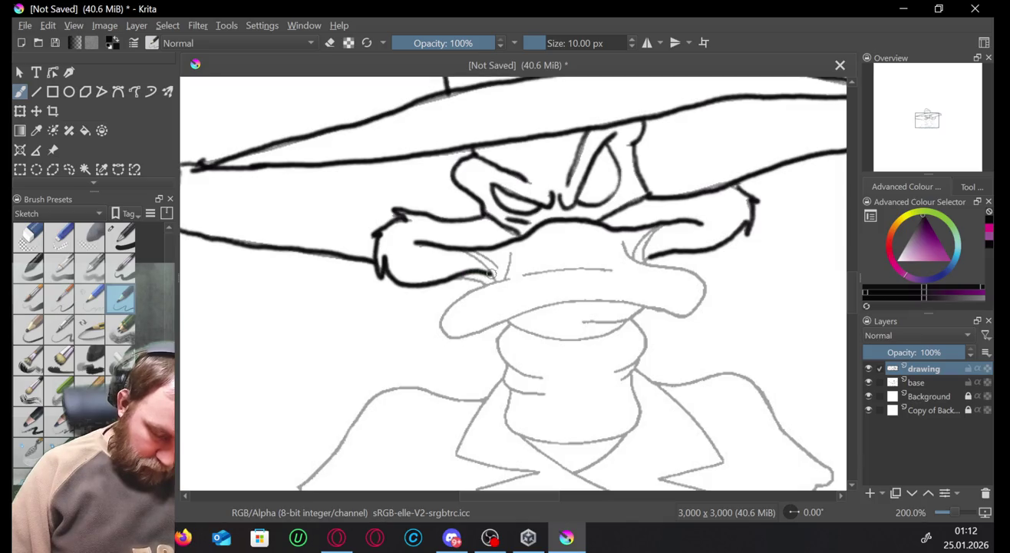
click(493, 218)
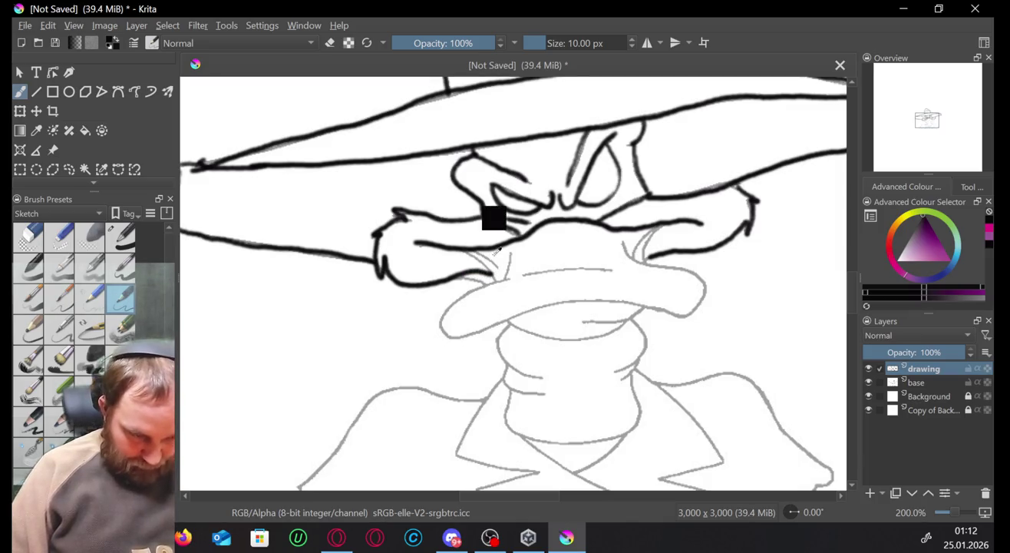
key(ctrl+z)
key(ctrl+z)
key(ctrl+z)
drag(486, 214, 405, 222)
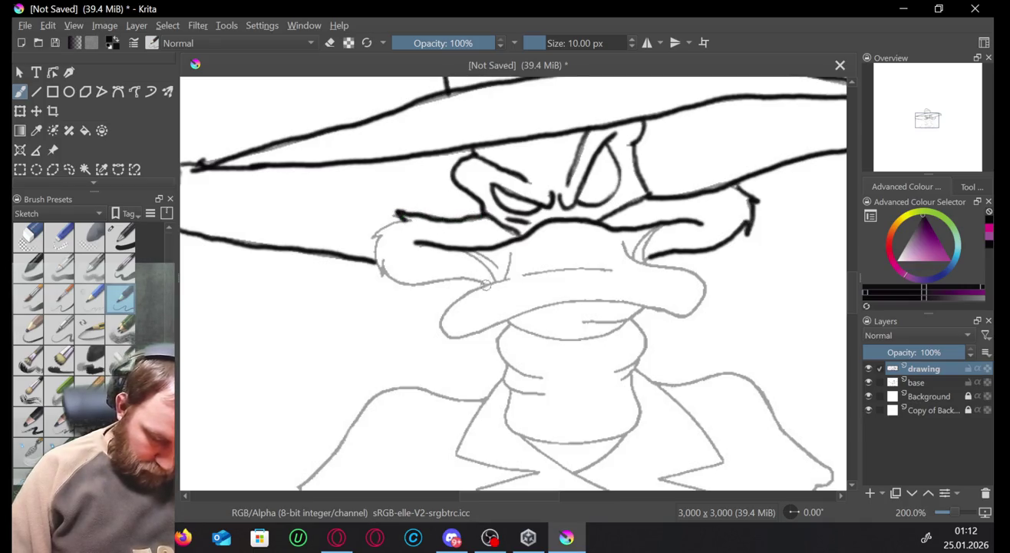
drag(460, 277, 421, 281)
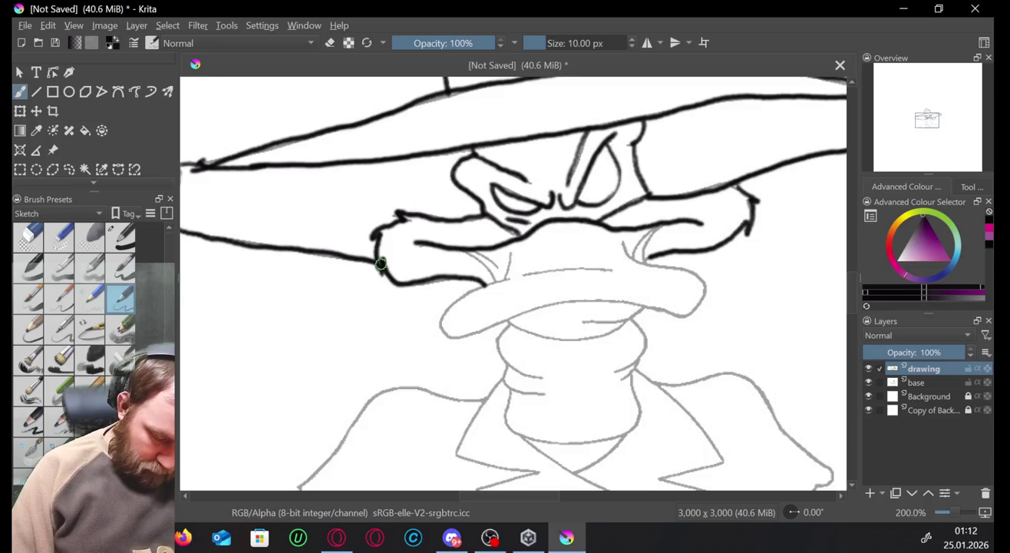
key(ctrl+z)
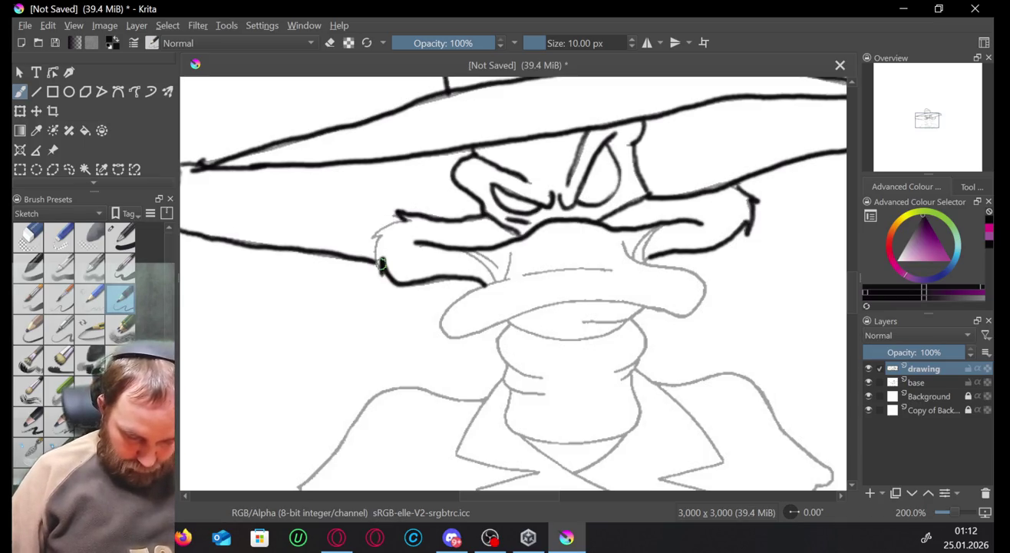
mouse_move(404, 218)
mouse_down()
mouse_move(372, 238)
mouse_move(377, 272)
mouse_up()
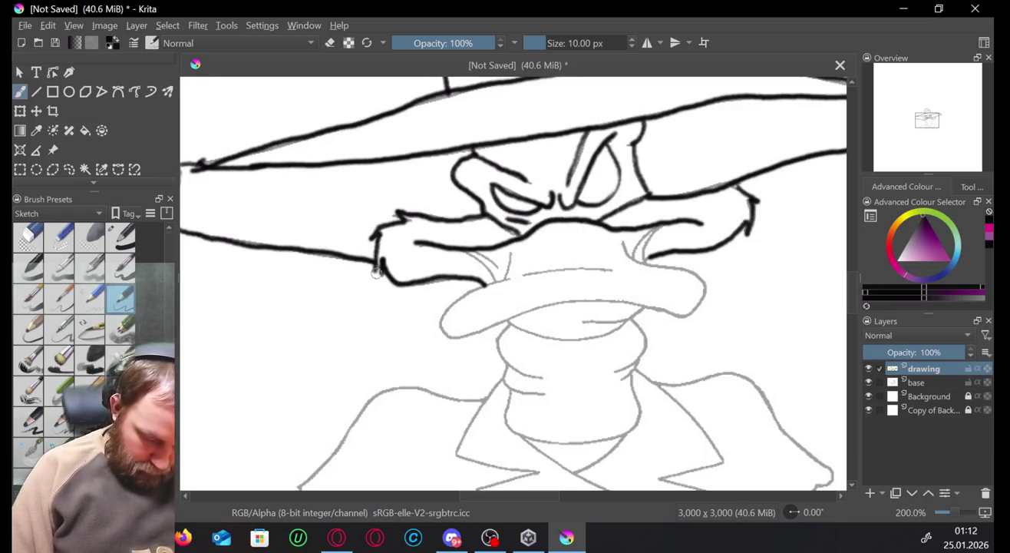
key(ctrl+z)
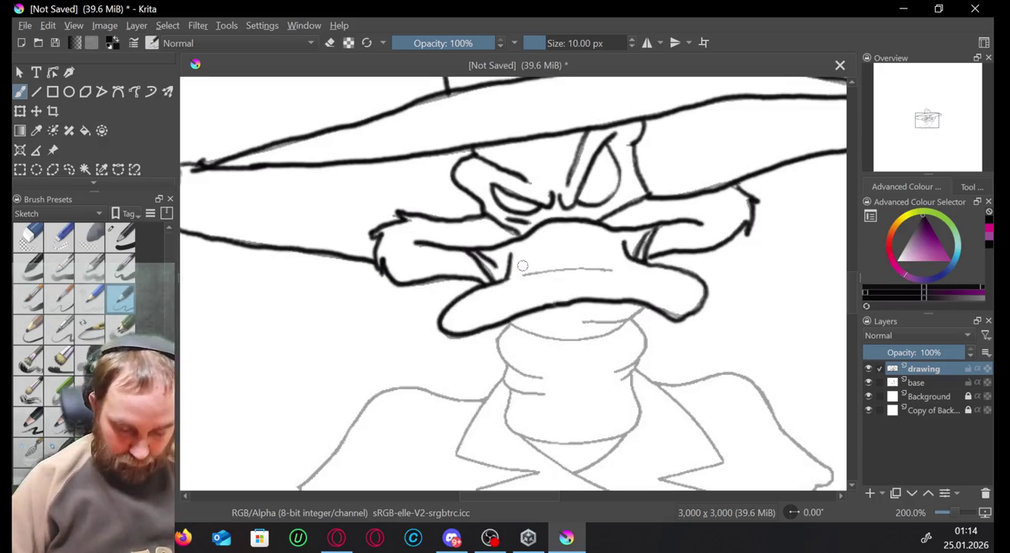
Ink the beak's centre line and lower edge, redrawing the overshooting centre stroke.
drag(538, 268, 615, 270)
key(ctrl+z)
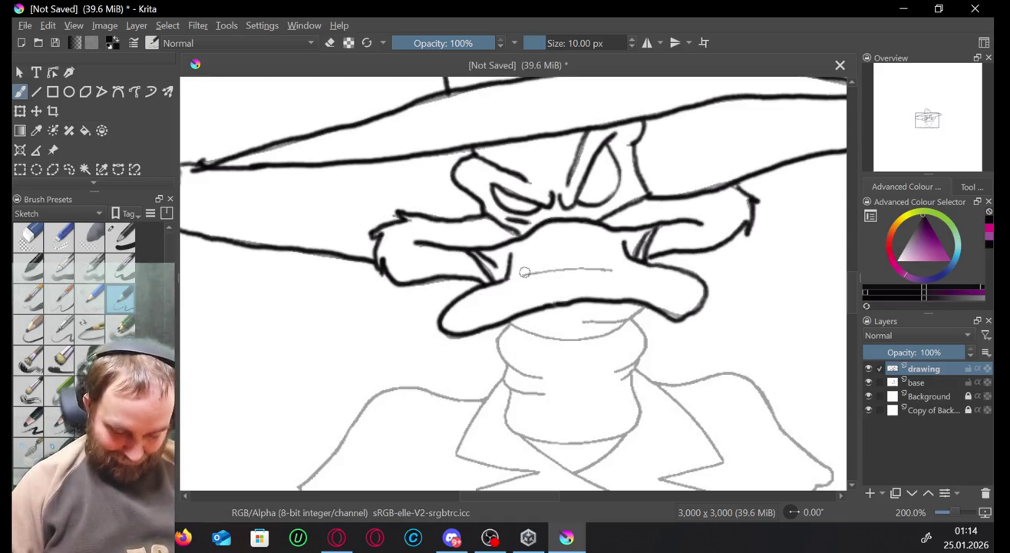
drag(521, 272, 608, 270)
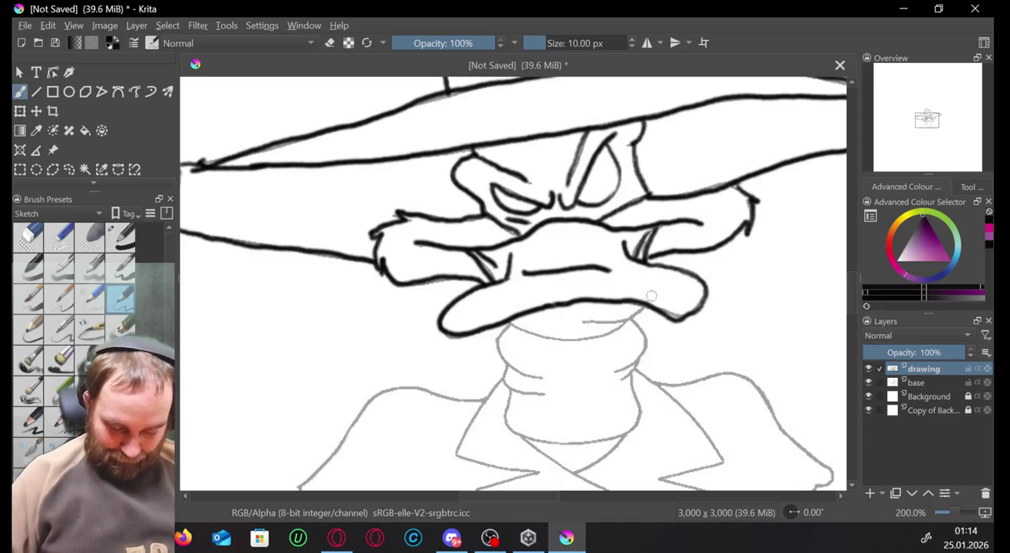
drag(633, 315, 612, 322)
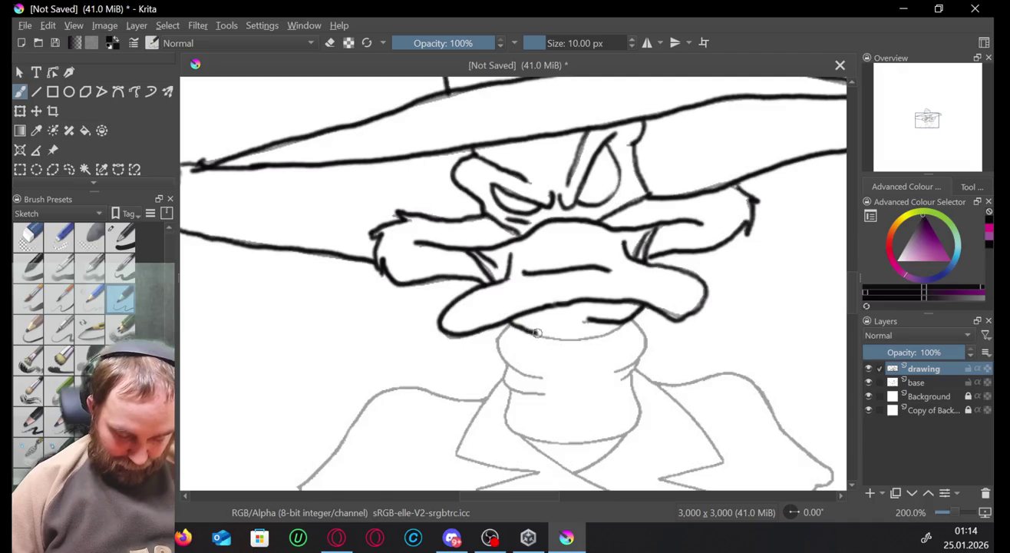
drag(537, 333, 633, 315)
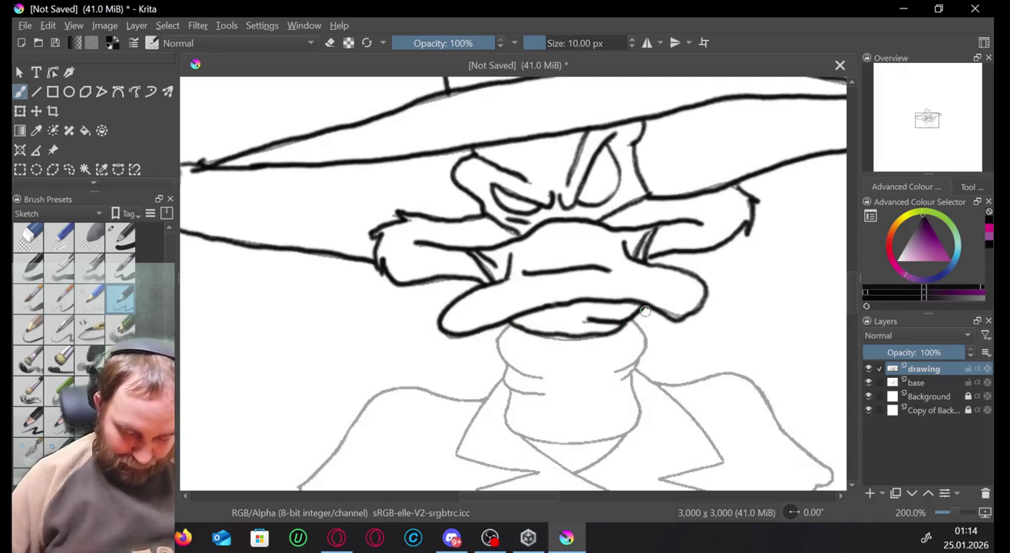
drag(934, 122, 938, 127)
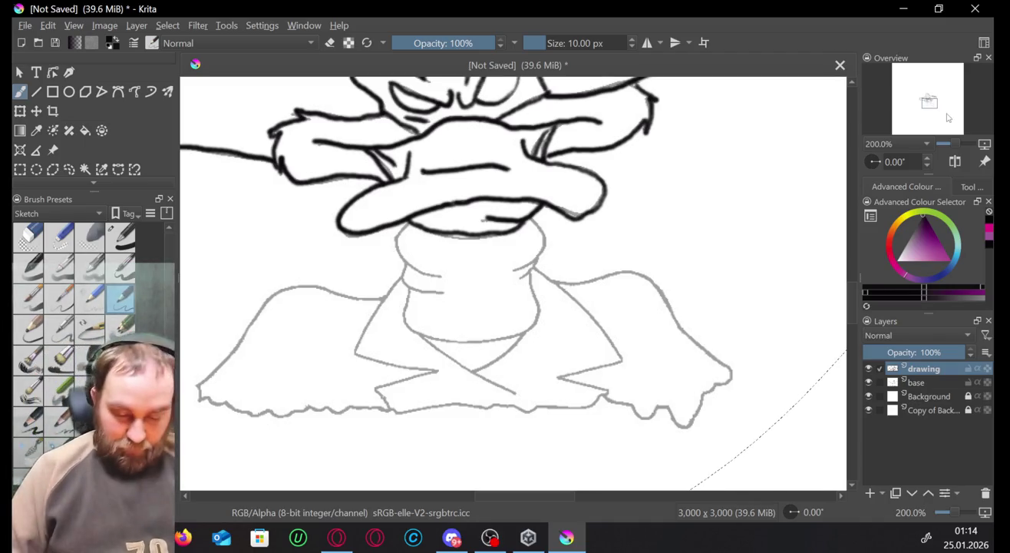
Ink both sides of the neck, the lower collar line and a crossing lapel.
mouse_move(535, 213)
mouse_down()
mouse_move(537, 255)
mouse_move(515, 270)
mouse_move(489, 339)
mouse_move(401, 296)
mouse_move(407, 284)
mouse_up()
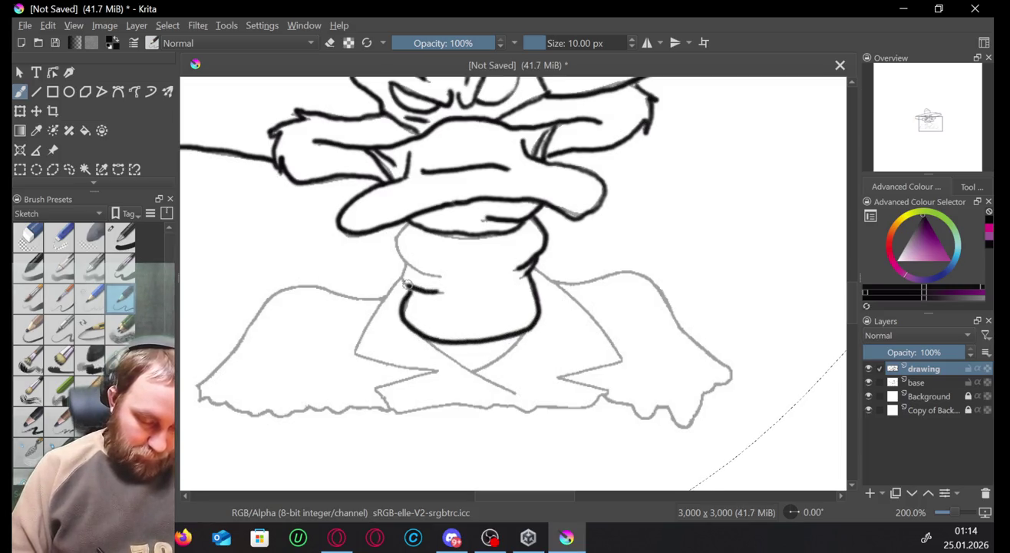
mouse_move(426, 215)
mouse_down()
mouse_move(438, 274)
mouse_move(399, 277)
mouse_move(354, 337)
mouse_move(395, 363)
mouse_move(440, 370)
mouse_up()
drag(424, 338, 525, 397)
drag(525, 329, 473, 377)
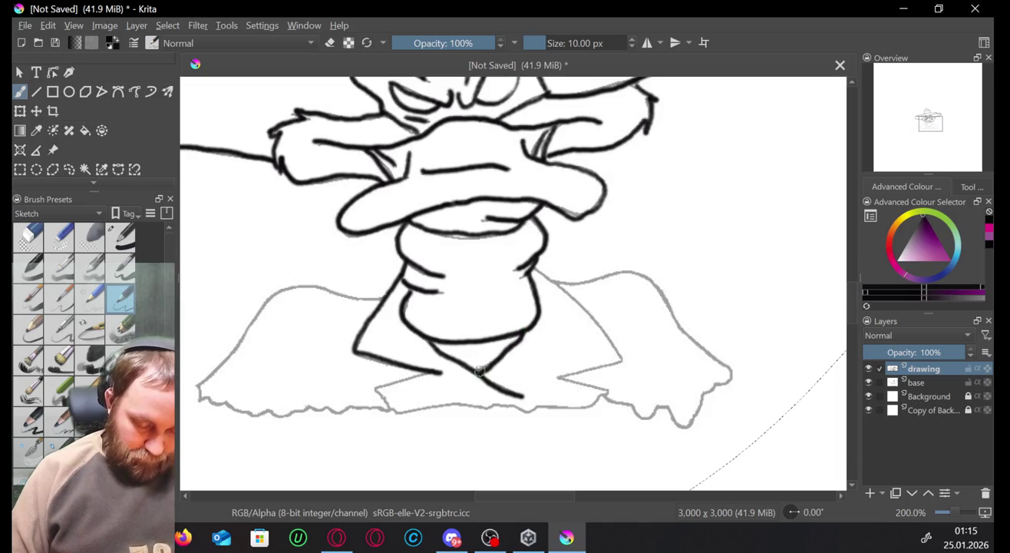
Ink the coat's right side, left shoulder and jagged bottom hem.
mouse_move(534, 262)
mouse_down()
mouse_move(618, 353)
mouse_move(561, 377)
mouse_move(607, 393)
mouse_up()
mouse_move(561, 286)
mouse_down()
mouse_move(649, 278)
mouse_move(731, 378)
mouse_move(667, 410)
mouse_move(598, 393)
mouse_up()
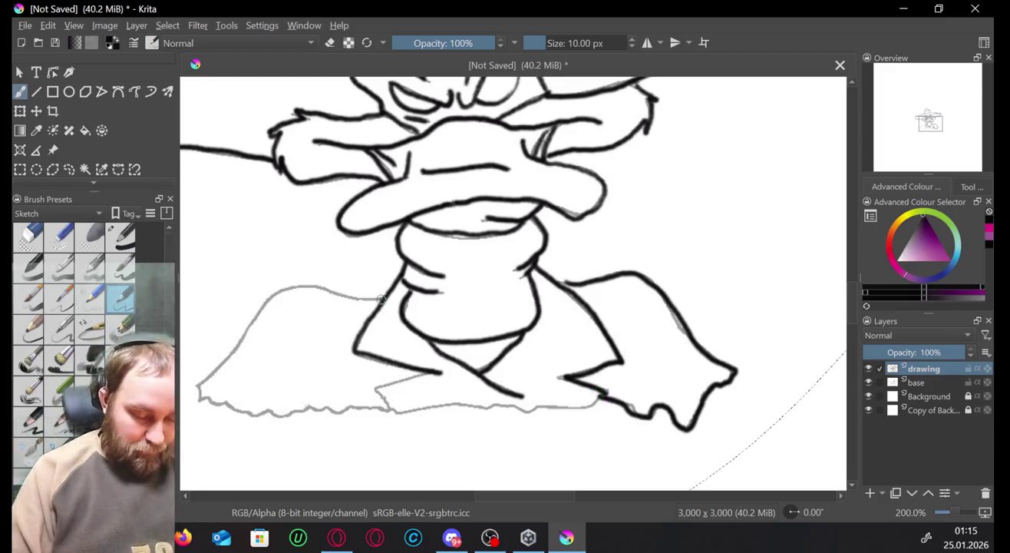
mouse_move(381, 298)
mouse_down()
mouse_move(303, 285)
mouse_move(265, 296)
mouse_move(196, 396)
mouse_move(262, 414)
mouse_move(385, 407)
mouse_up()
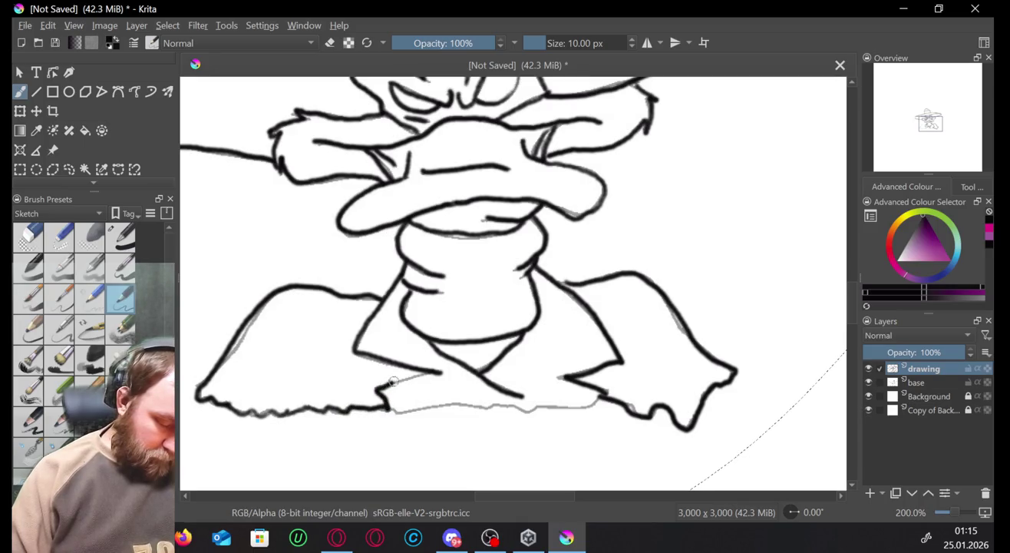
mouse_move(601, 397)
mouse_down()
mouse_move(528, 409)
mouse_move(382, 406)
mouse_up()
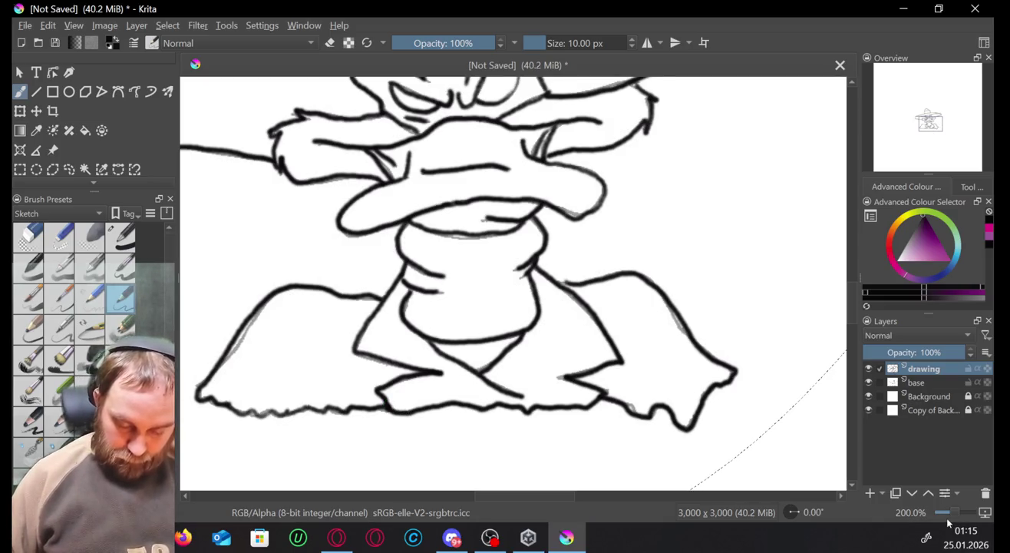
Zoom out and pan to view the complete line art.
drag(957, 519, 951, 519)
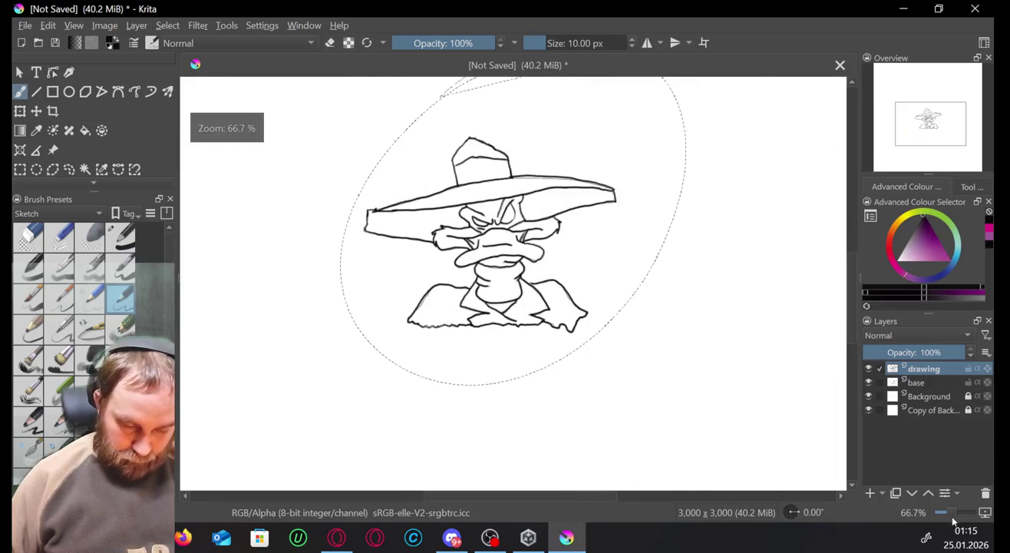
key(minus)
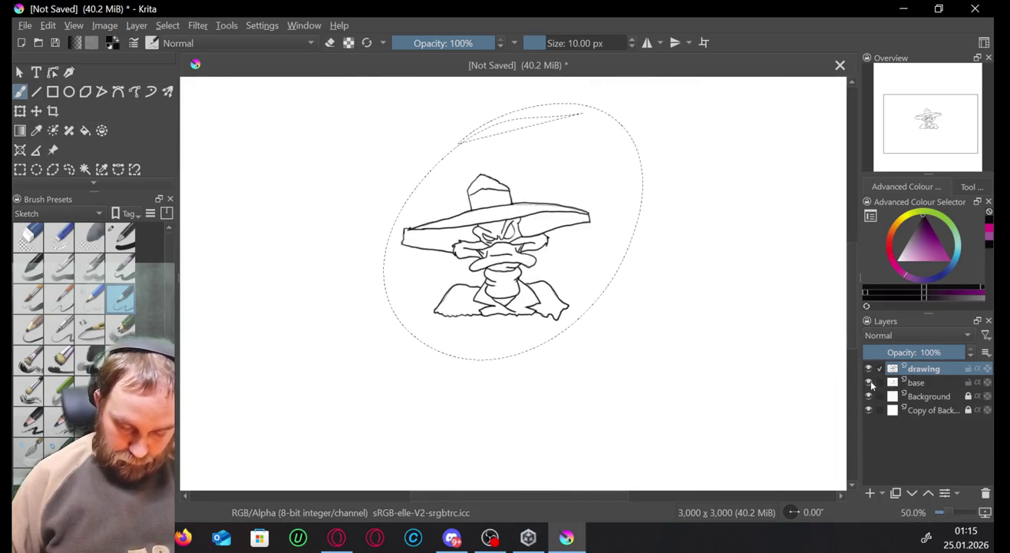
mouse_move(915, 381)
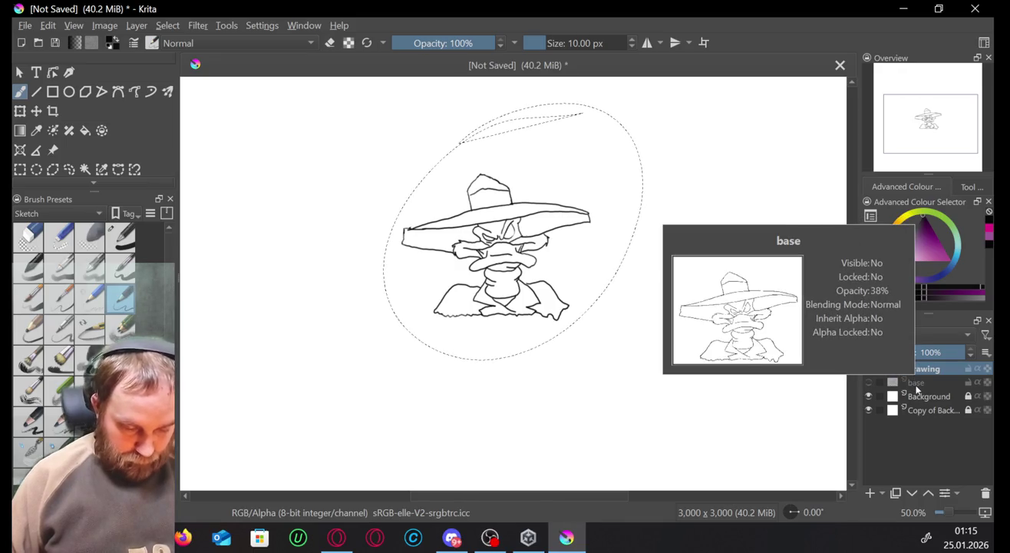
click(950, 514)
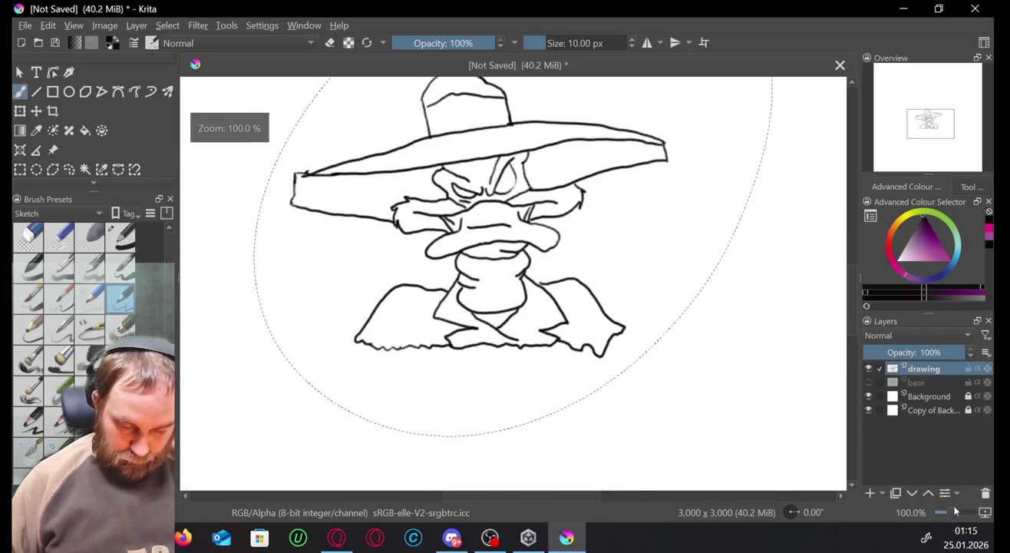
scroll(940, 126, up, 1)
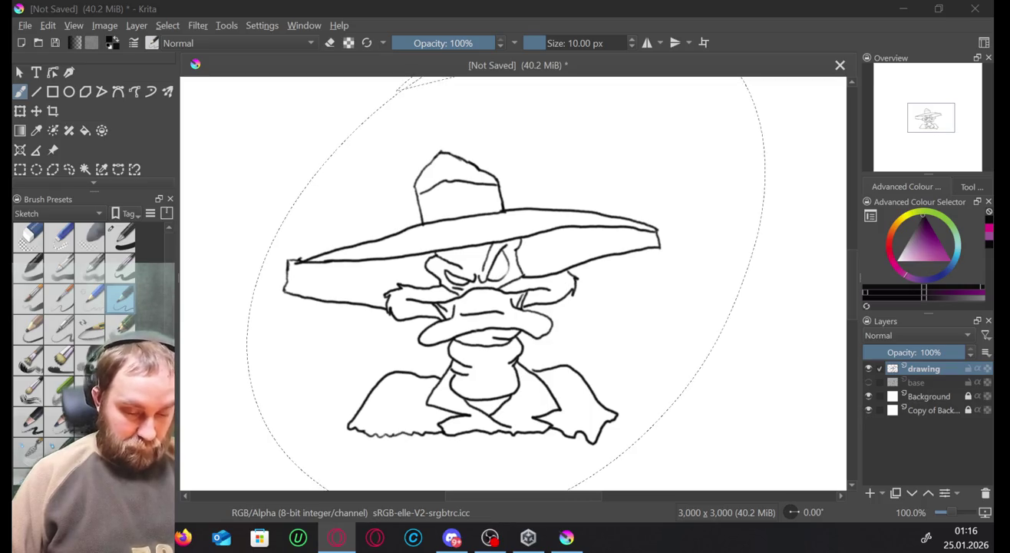
drag(942, 120, 904, 96)
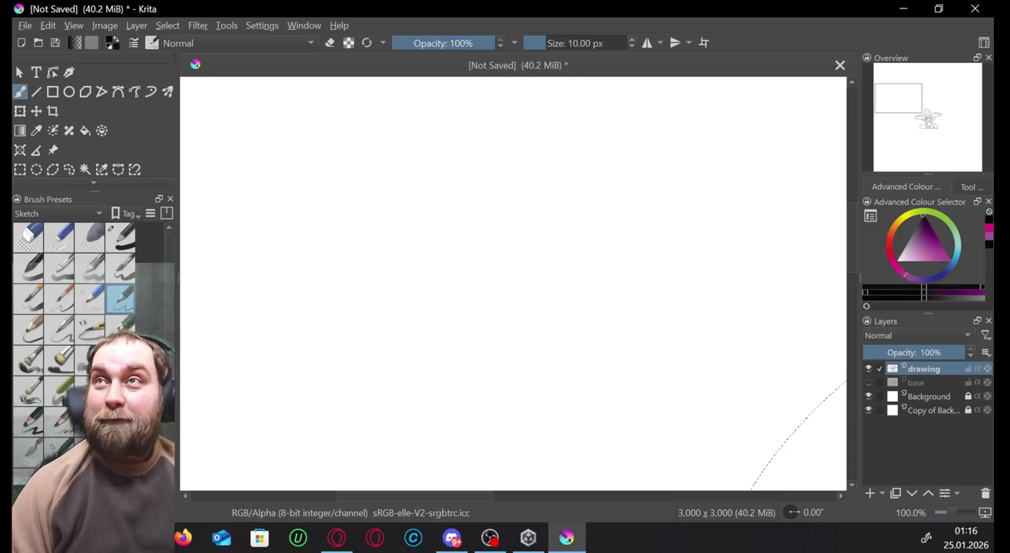
click(336, 536)
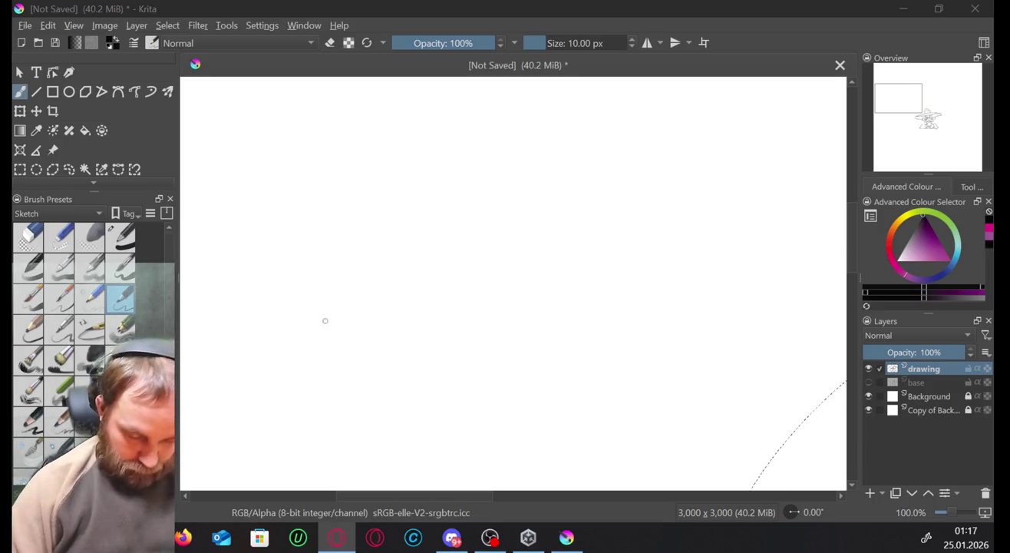
click(320, 280)
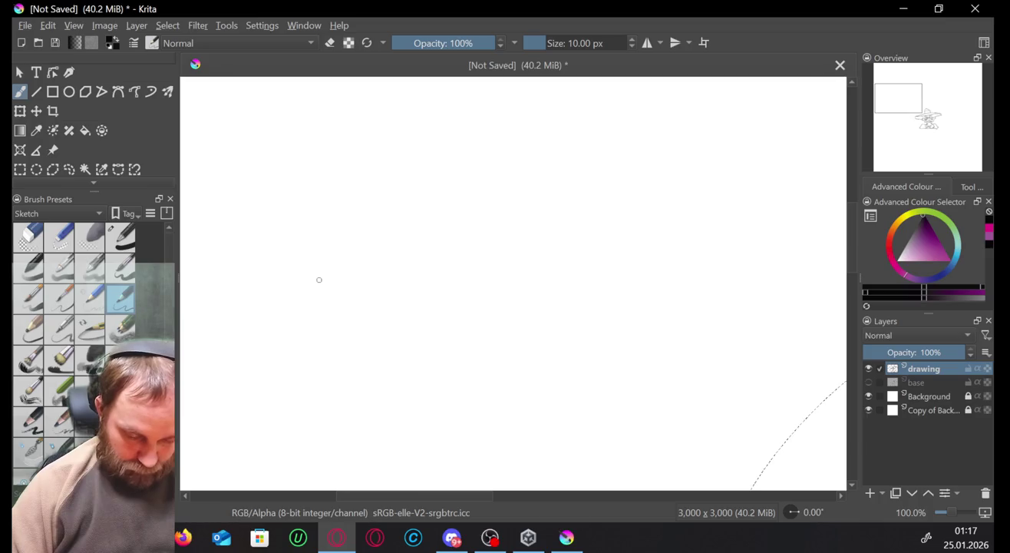
click(448, 204)
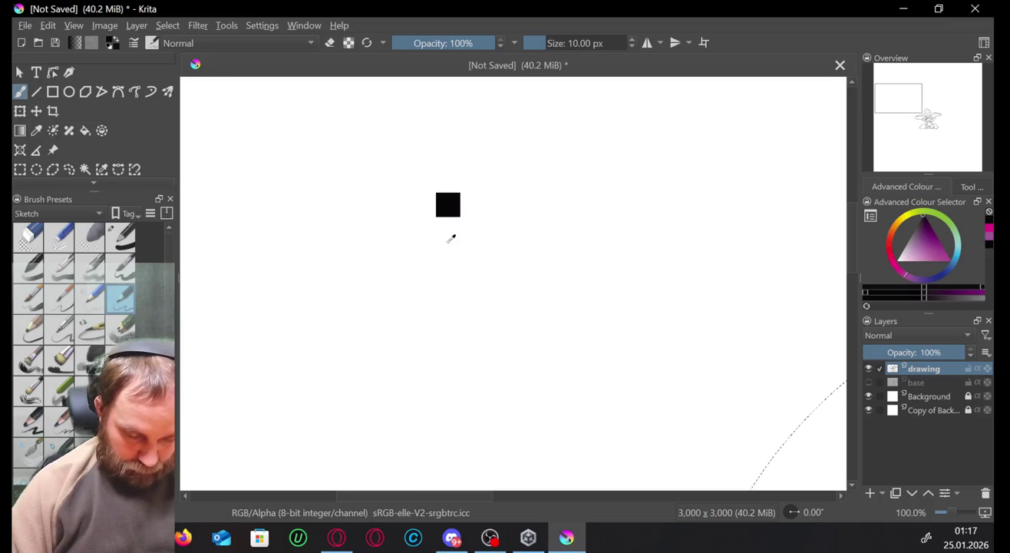
key(ctrl+z)
key(ctrl+v)
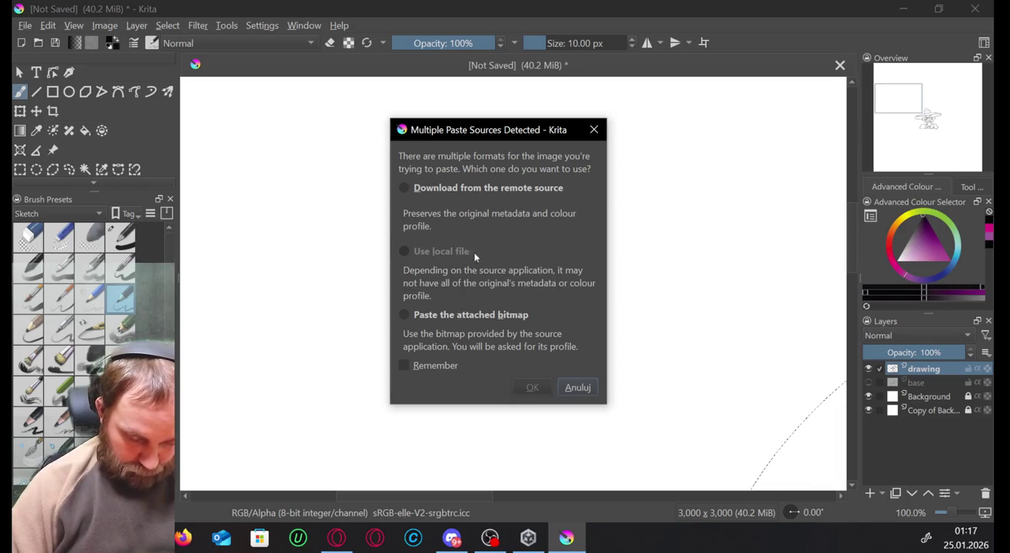
click(504, 188)
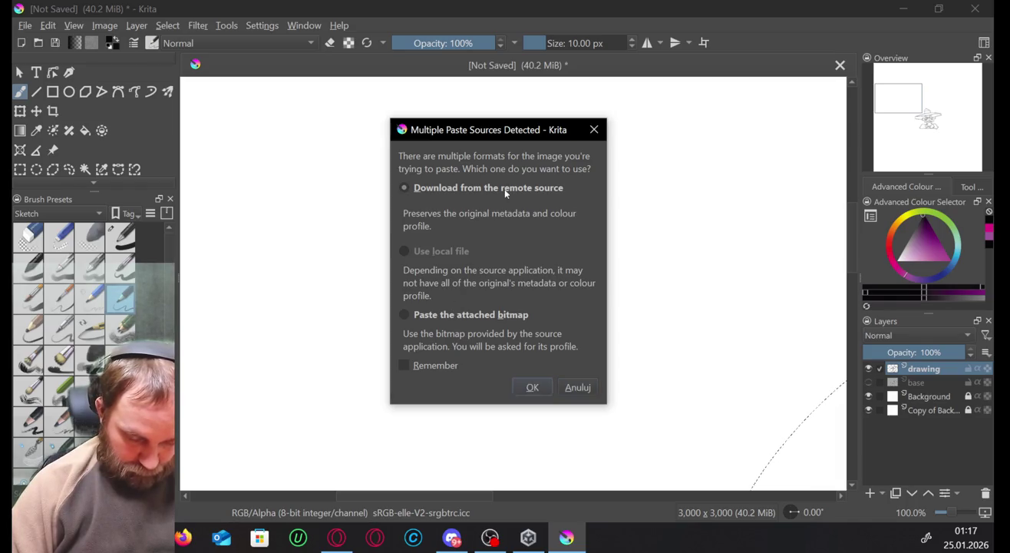
click(538, 386)
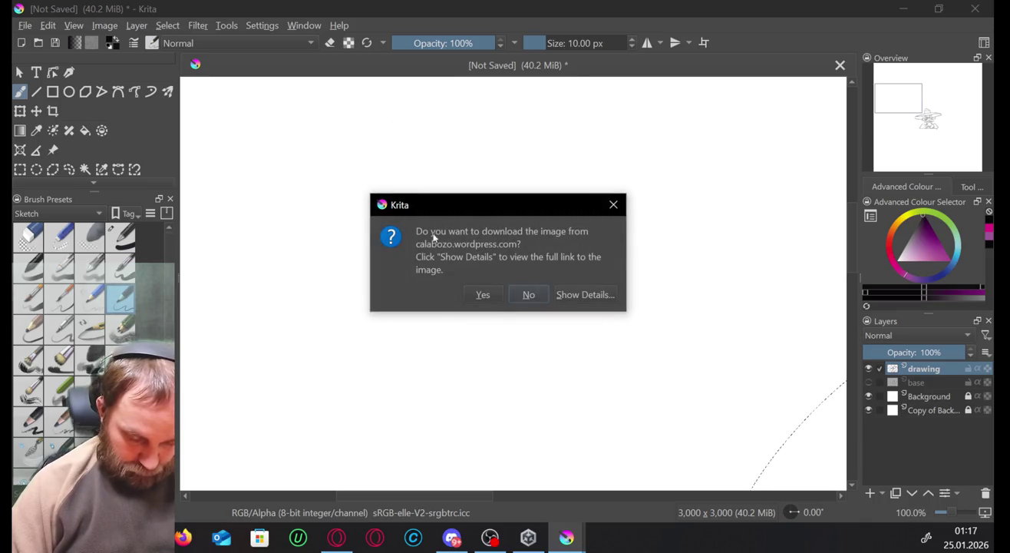
click(483, 294)
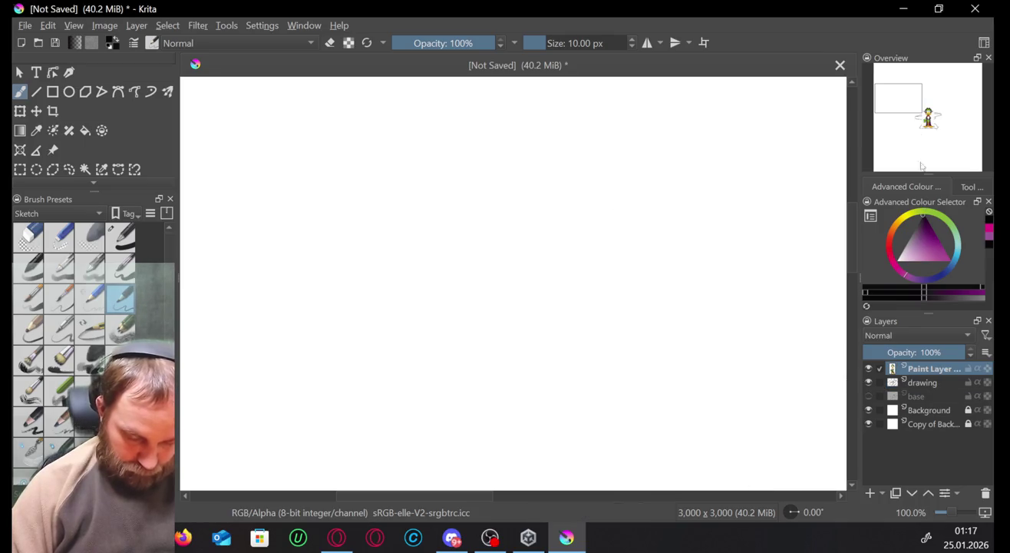
drag(899, 93, 928, 111)
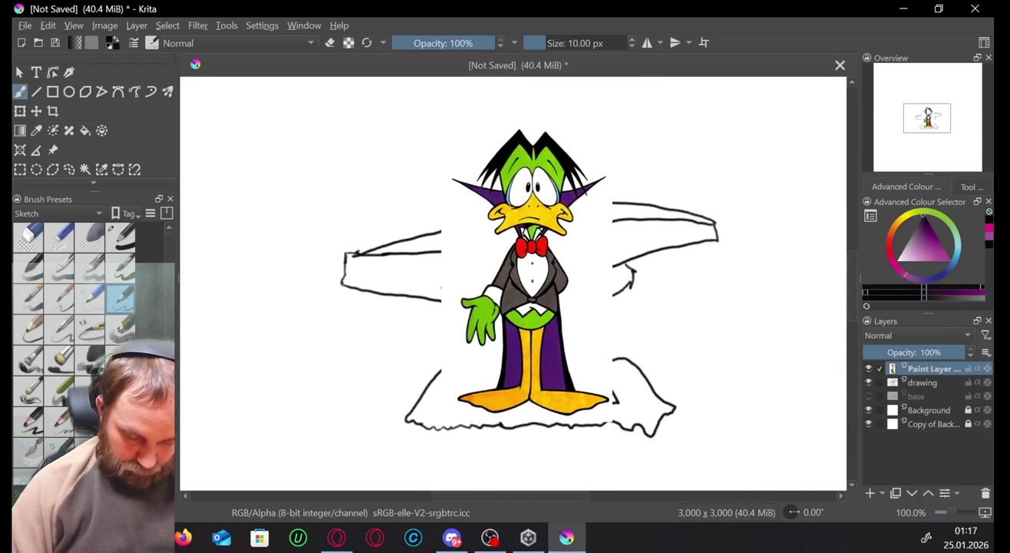
key(ctrl+z)
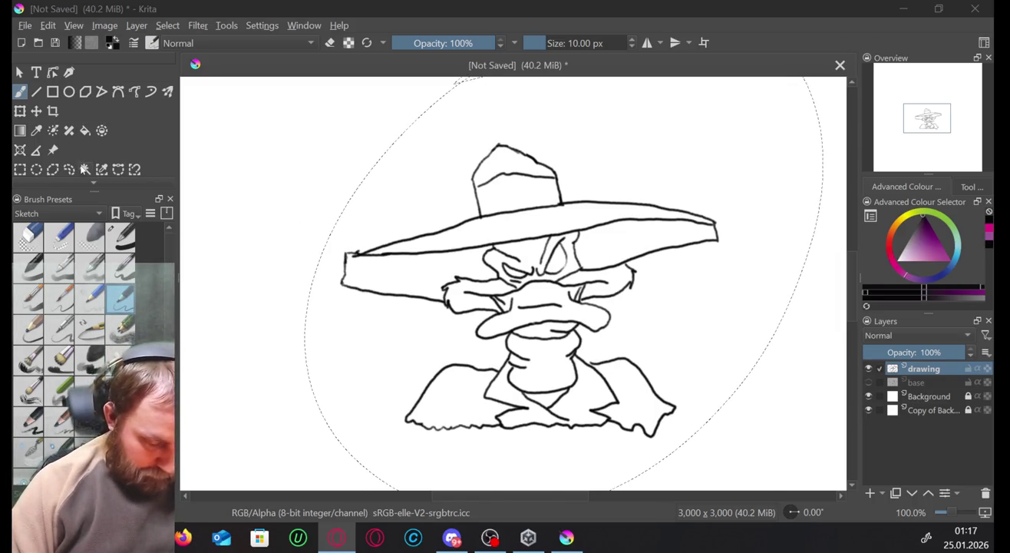
Use the Move tool to shift the duck line art up and to the left.
right_click(82, 166)
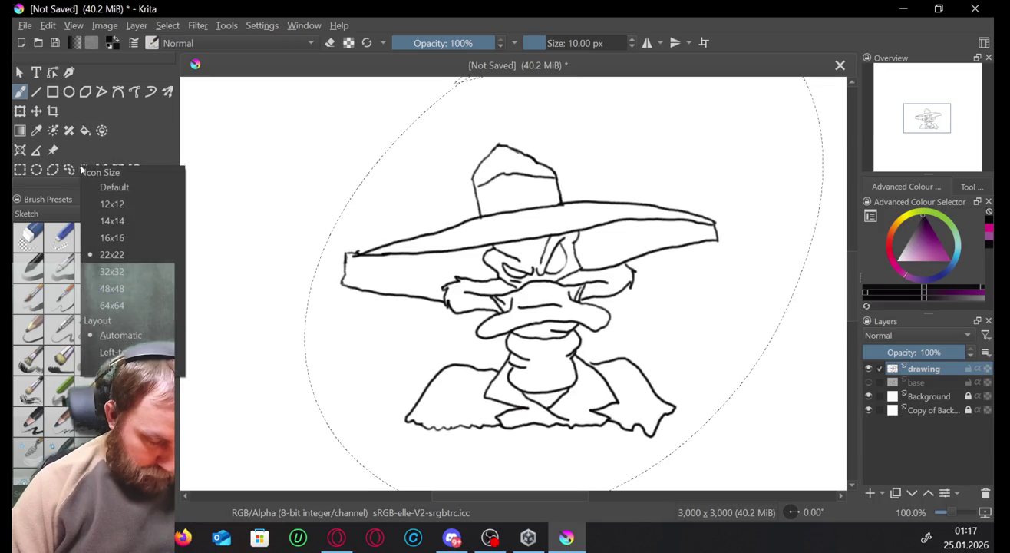
click(132, 142)
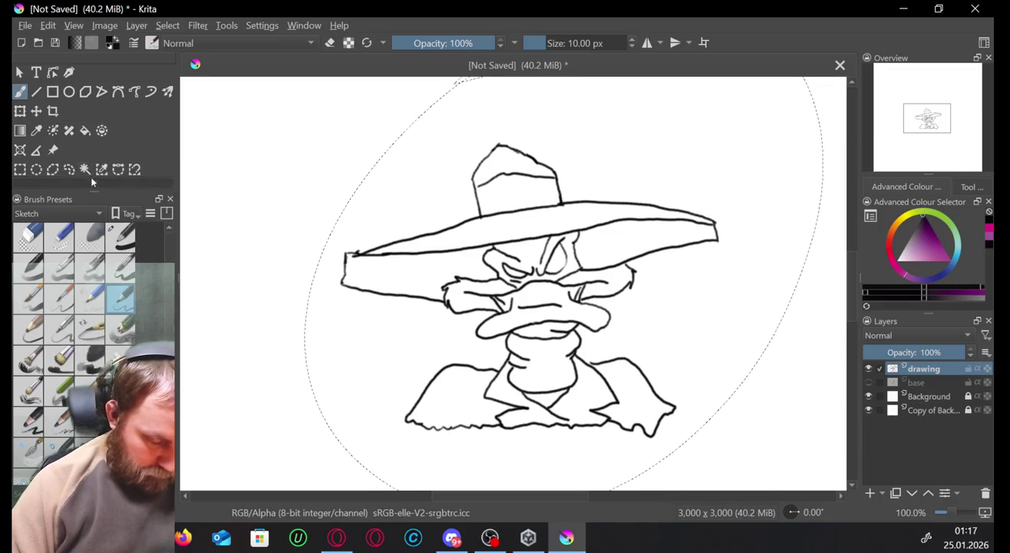
scroll(77, 177, down, 1)
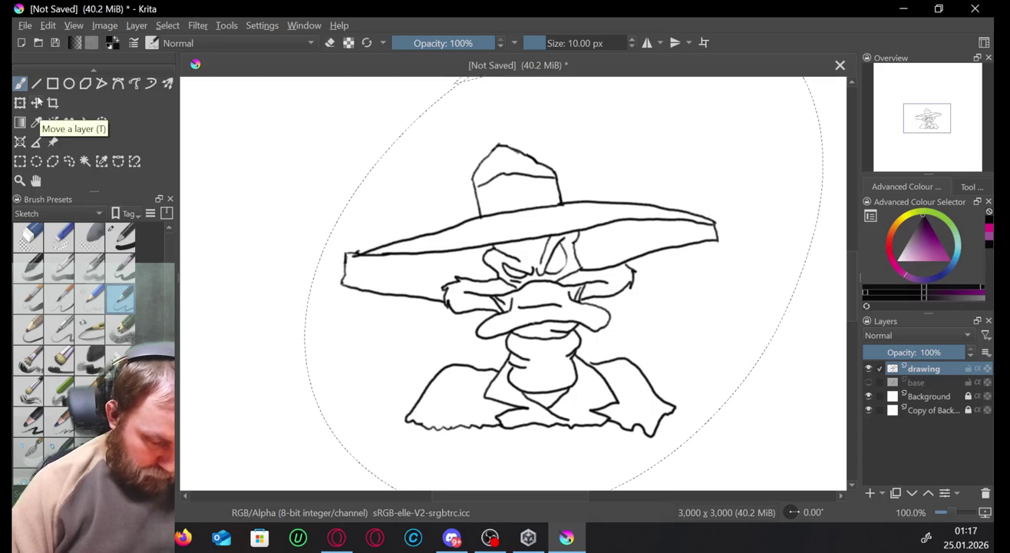
click(36, 102)
drag(440, 292, 298, 245)
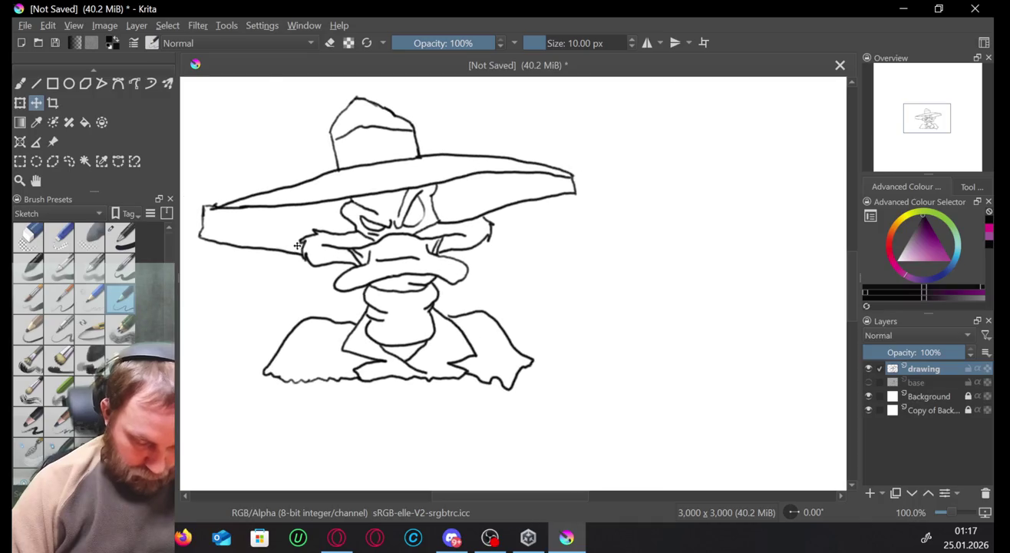
Push the line art into the document's top-left corner and clear the selection.
scroll(297, 244, down, 4)
scroll(298, 245, down, 3)
drag(439, 234, 420, 200)
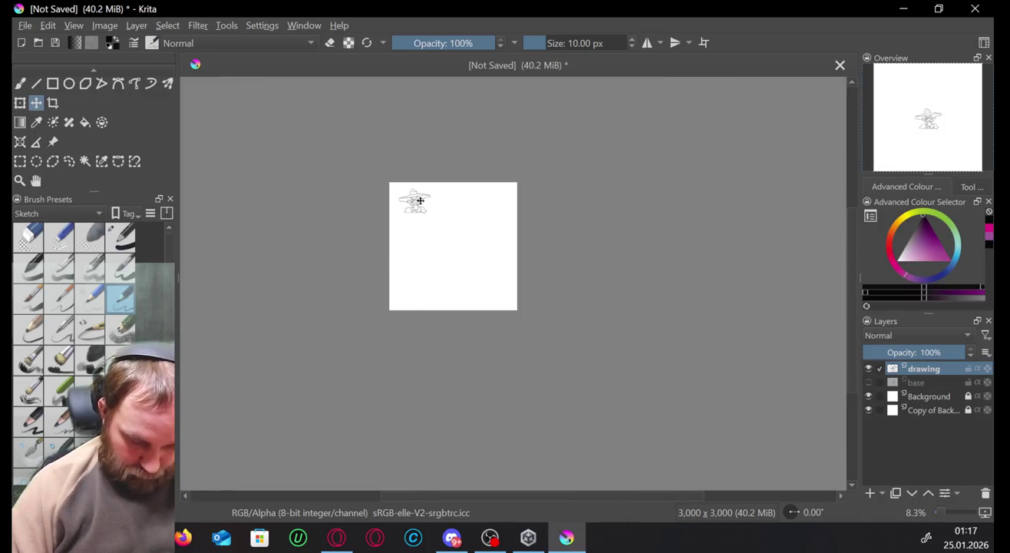
key(ctrl+shift+a)
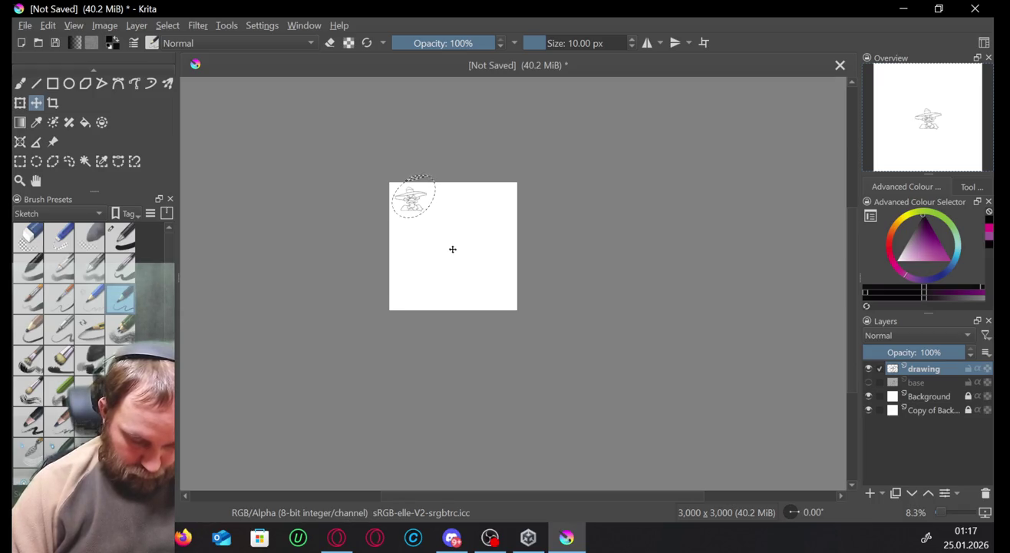
Paste the Count Duckula image as a new layer, downloading it from its remote source.
key(ctrl+v)
click(496, 189)
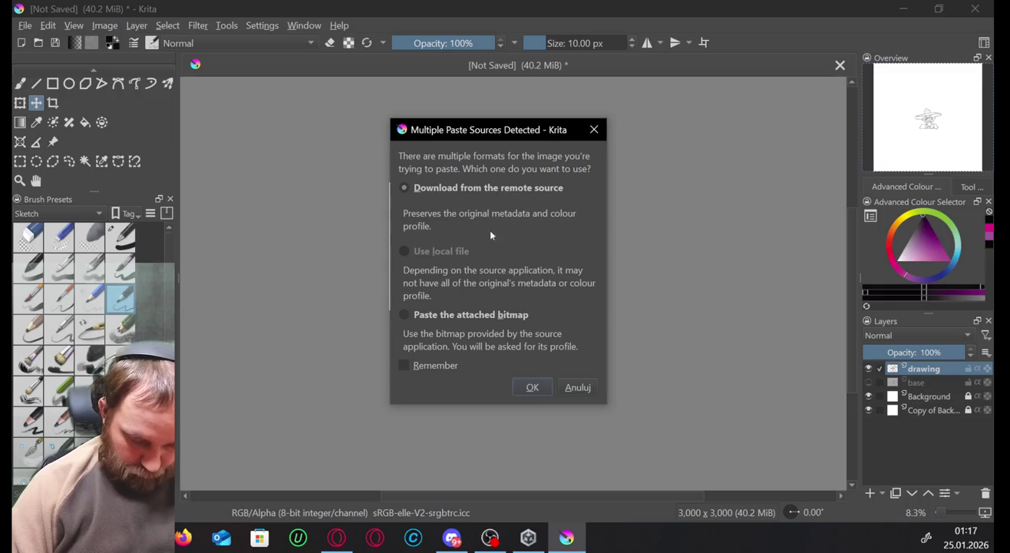
click(529, 388)
click(484, 290)
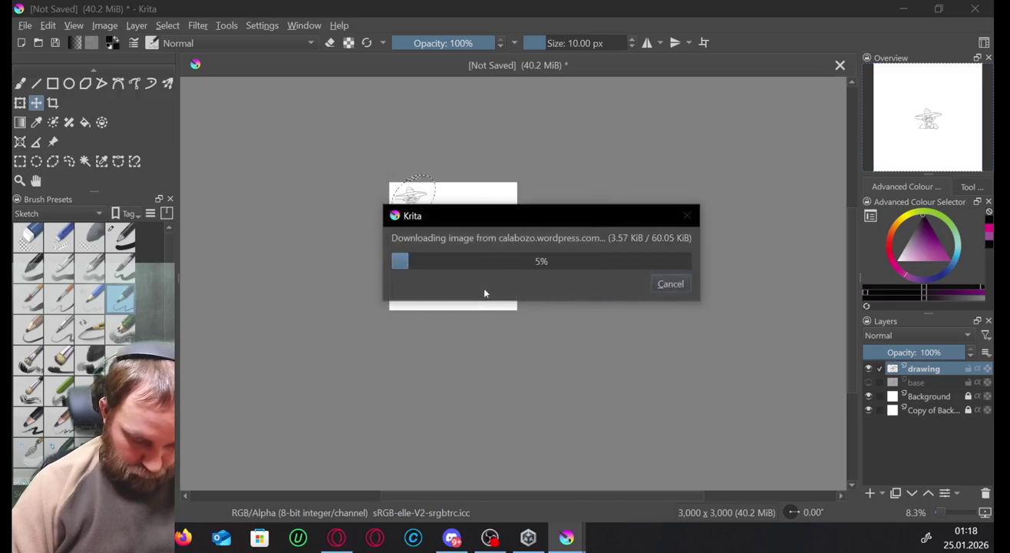
scroll(433, 292, up, 2)
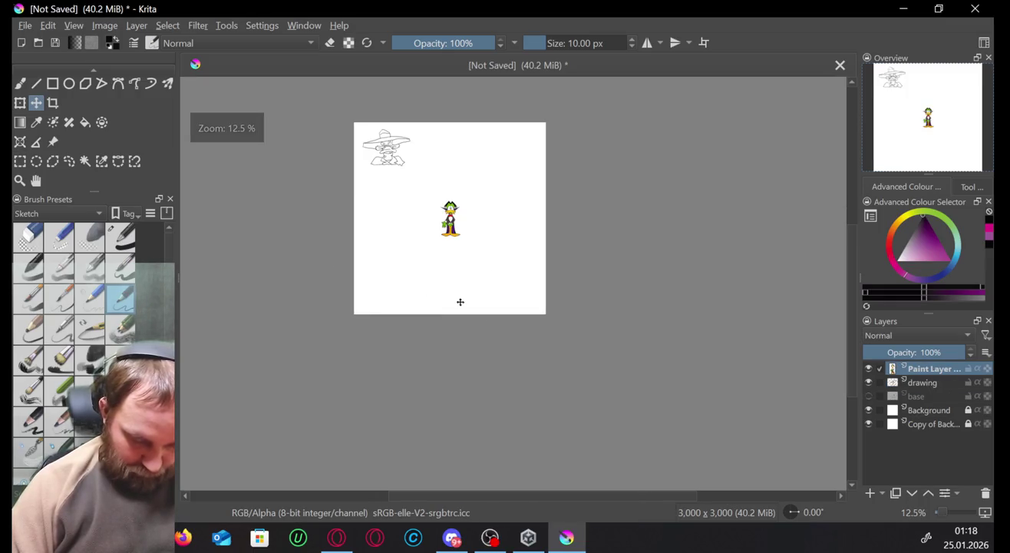
Move the pasted duck reference up and left, and centre the view on it.
scroll(461, 300, up, 1)
scroll(470, 295, up, 2)
drag(490, 291, 417, 158)
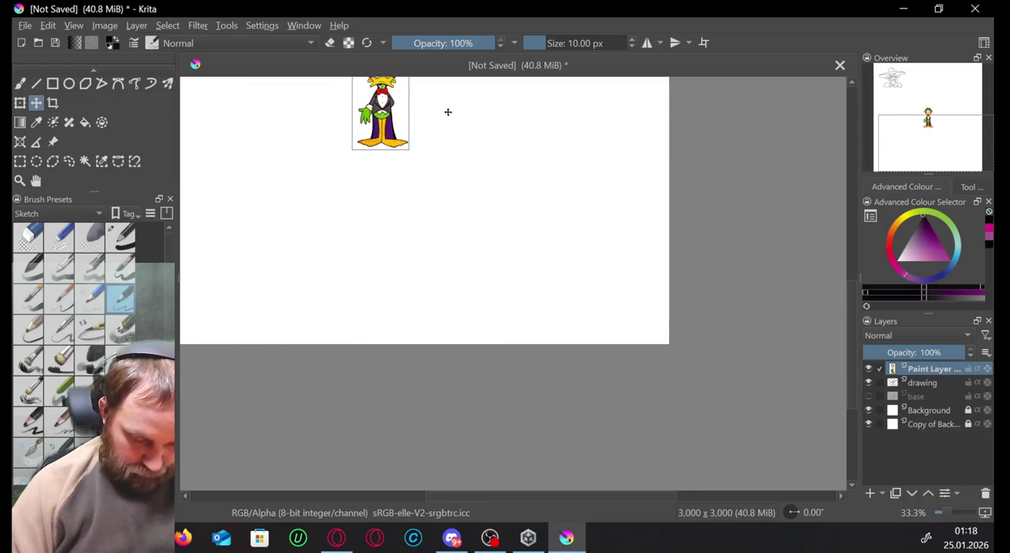
scroll(448, 112, up, 1)
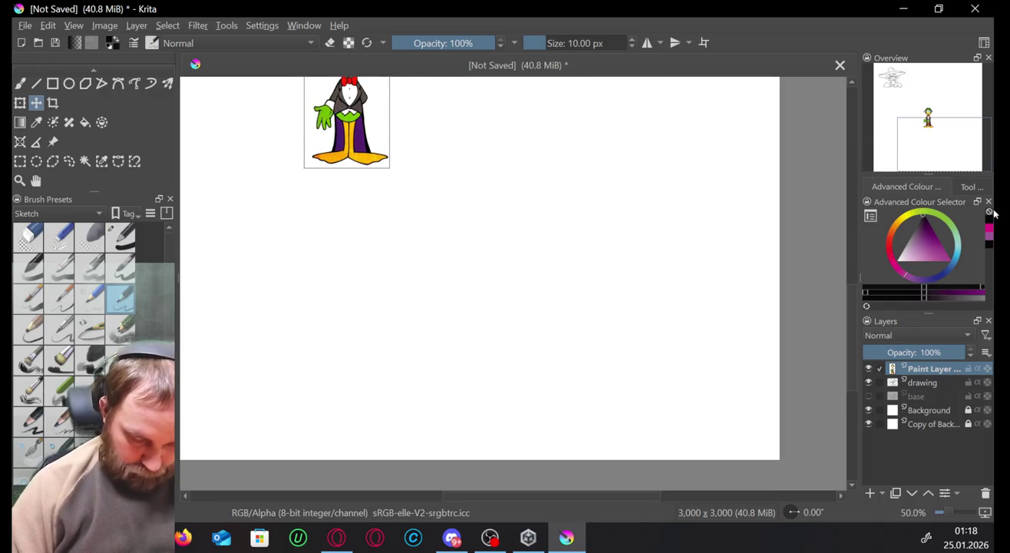
drag(920, 152, 912, 132)
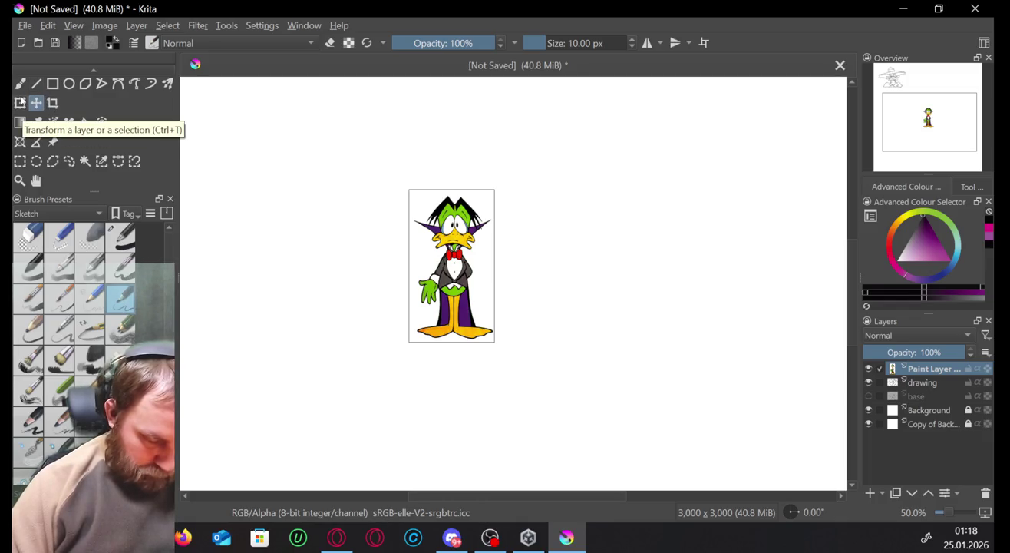
Scale the duck reference up several times its size and stretch it slightly taller.
click(20, 103)
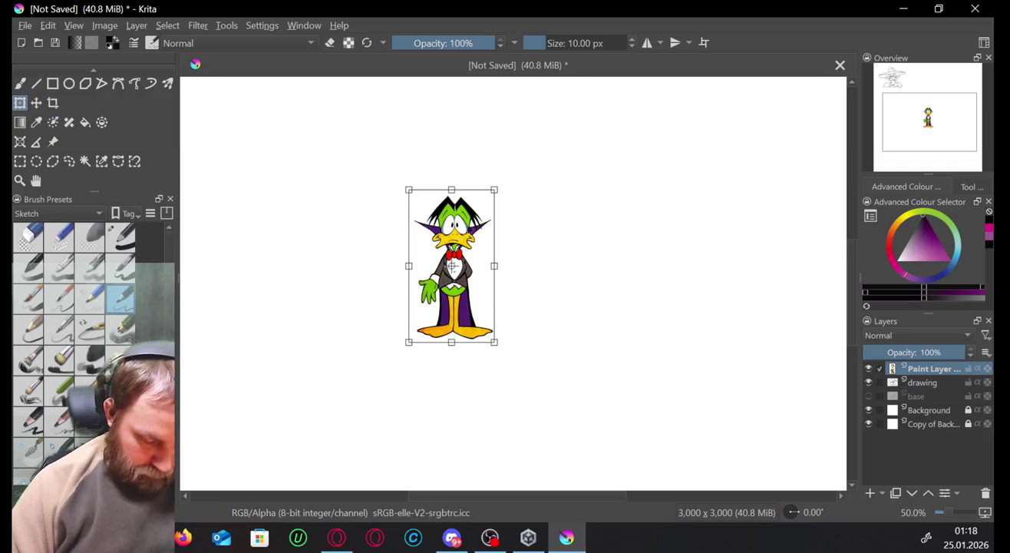
mouse_move(494, 189)
mouse_down()
mouse_move(591, 153)
mouse_move(619, 96)
mouse_up()
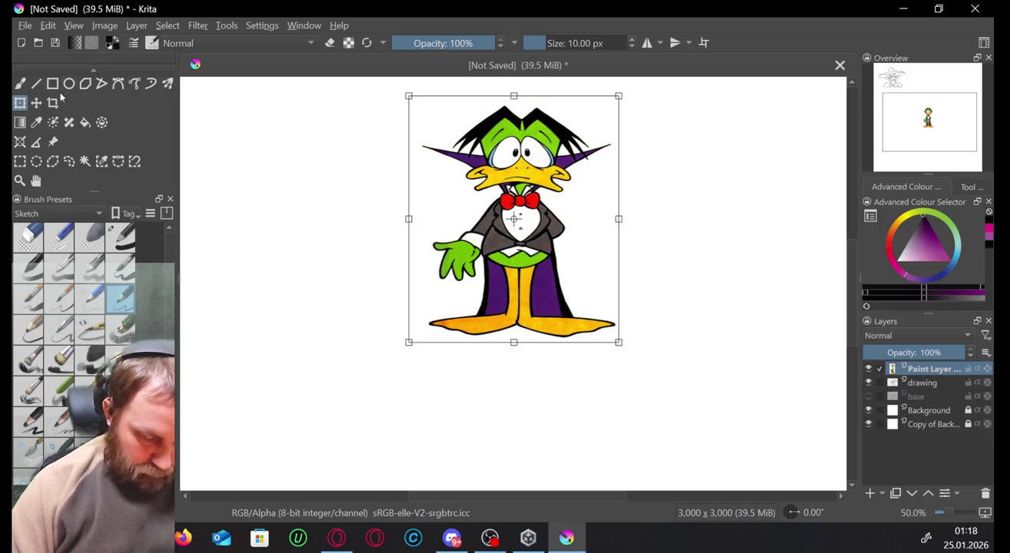
key(t)
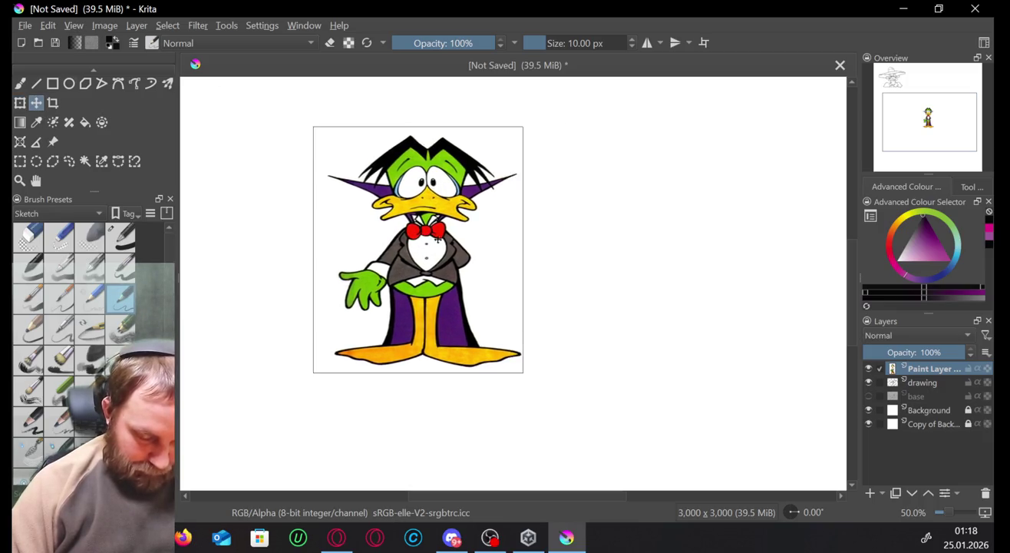
click(19, 102)
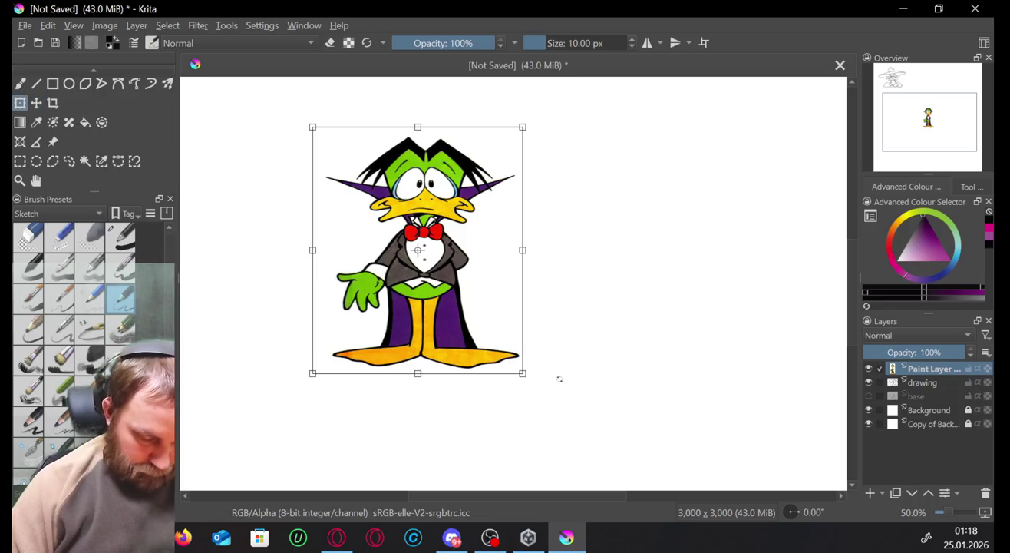
drag(522, 373, 578, 422)
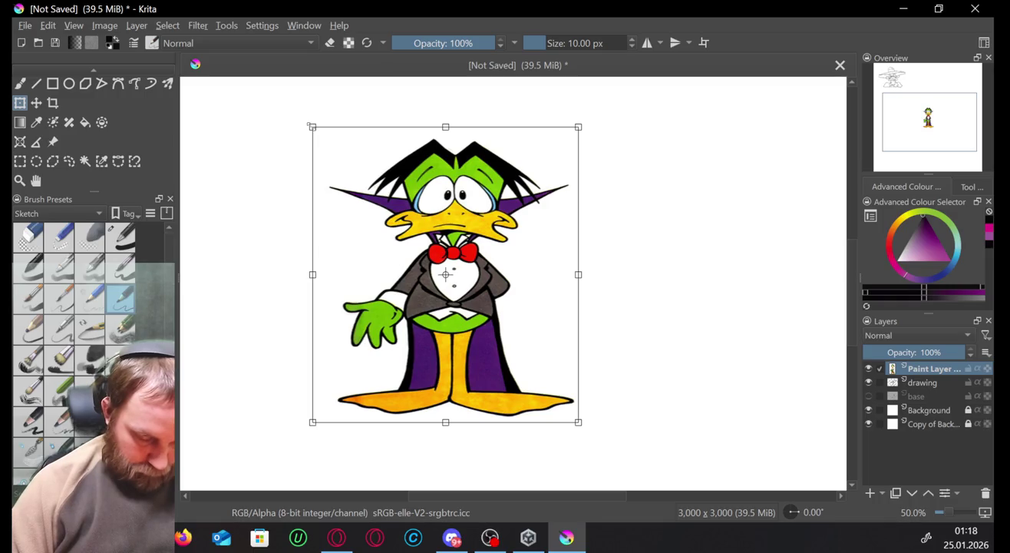
drag(310, 125, 317, 108)
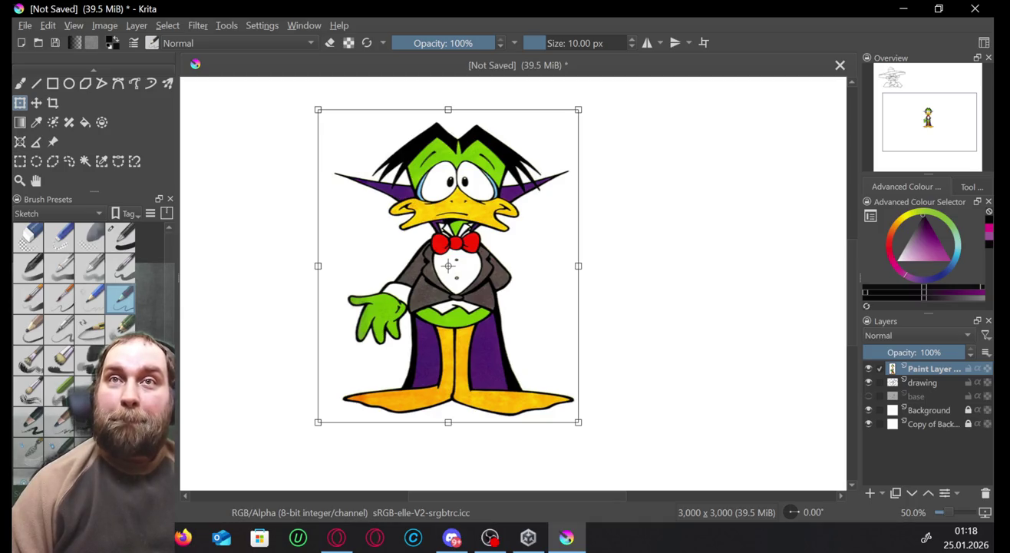
click(336, 537)
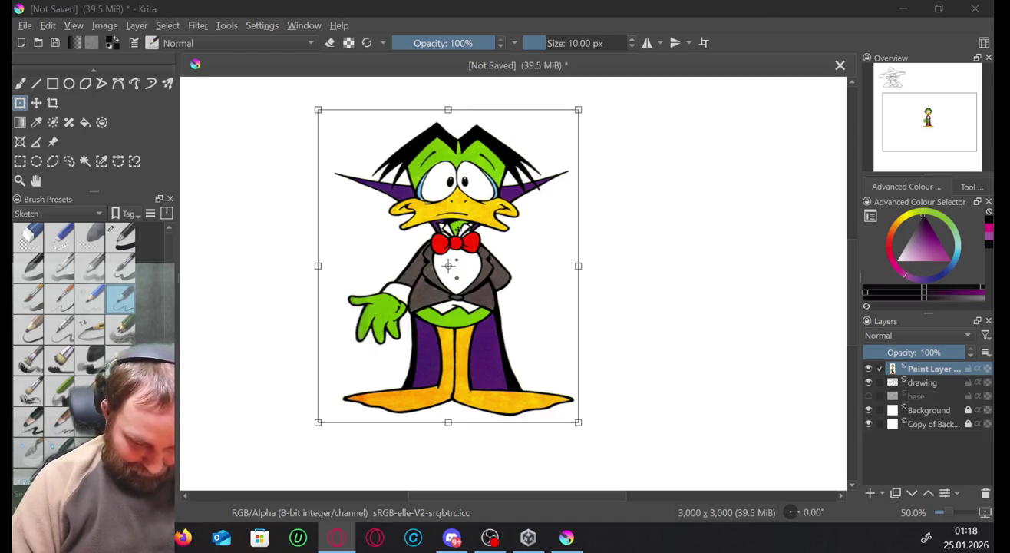
right_click(459, 229)
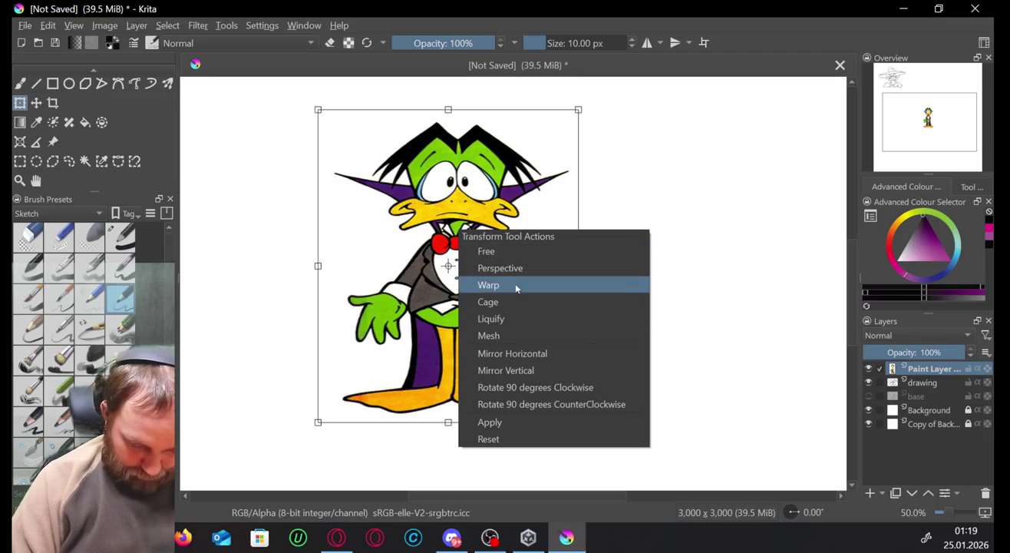
Revert the duck's latest resize and draw a freehand selection around the duck.
click(507, 302)
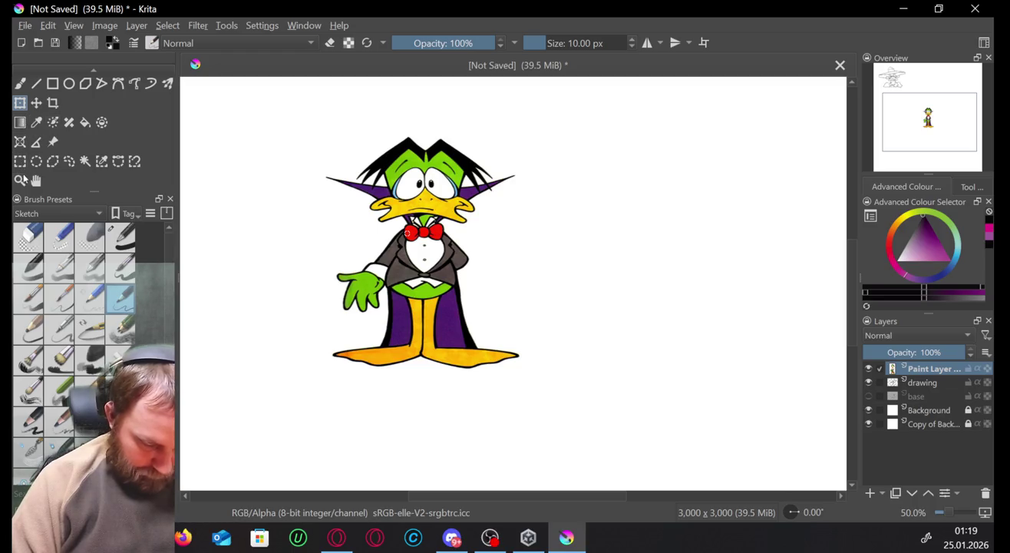
click(69, 161)
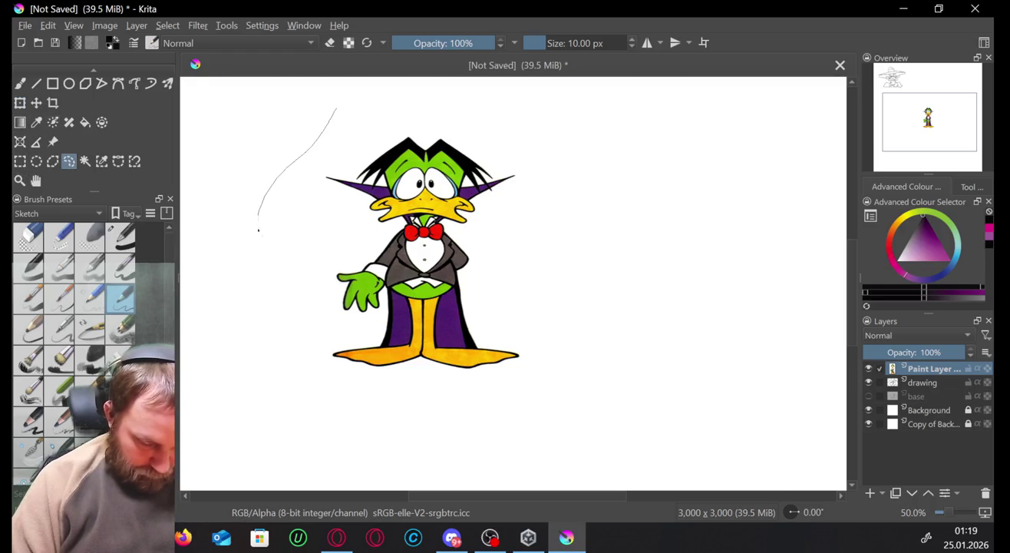
drag(258, 229, 471, 128)
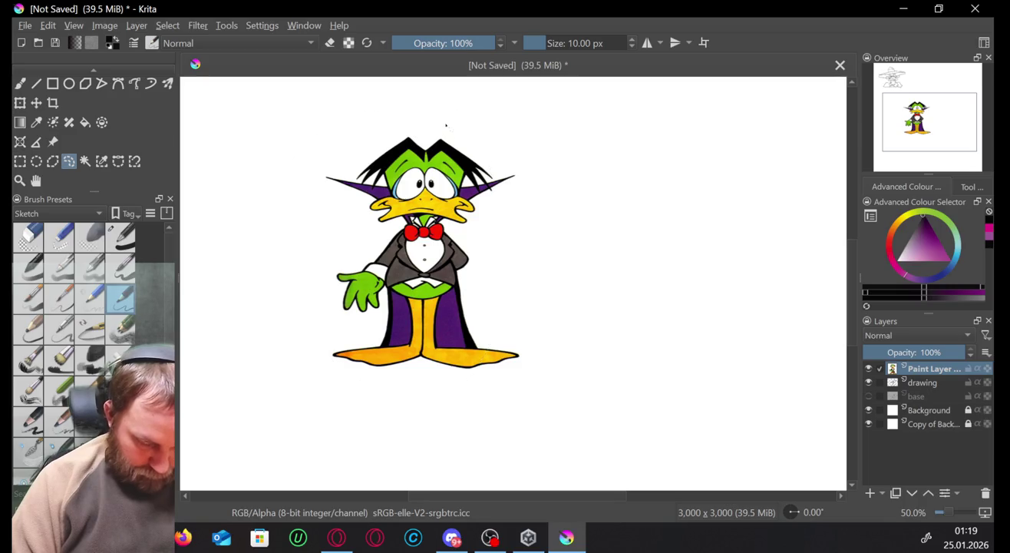
mouse_move(411, 97)
mouse_down()
mouse_move(598, 347)
mouse_move(506, 143)
mouse_up()
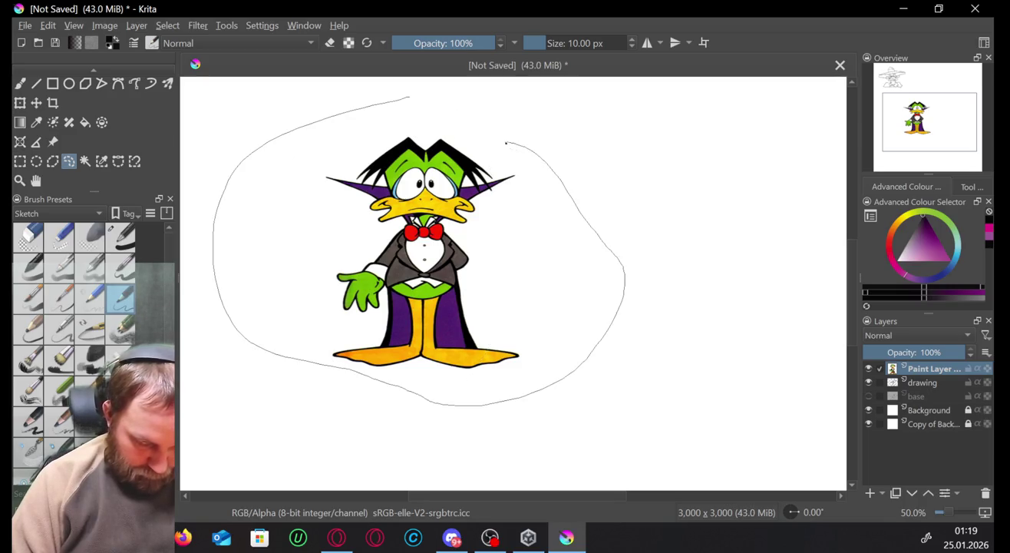
drag(397, 98, 406, 93)
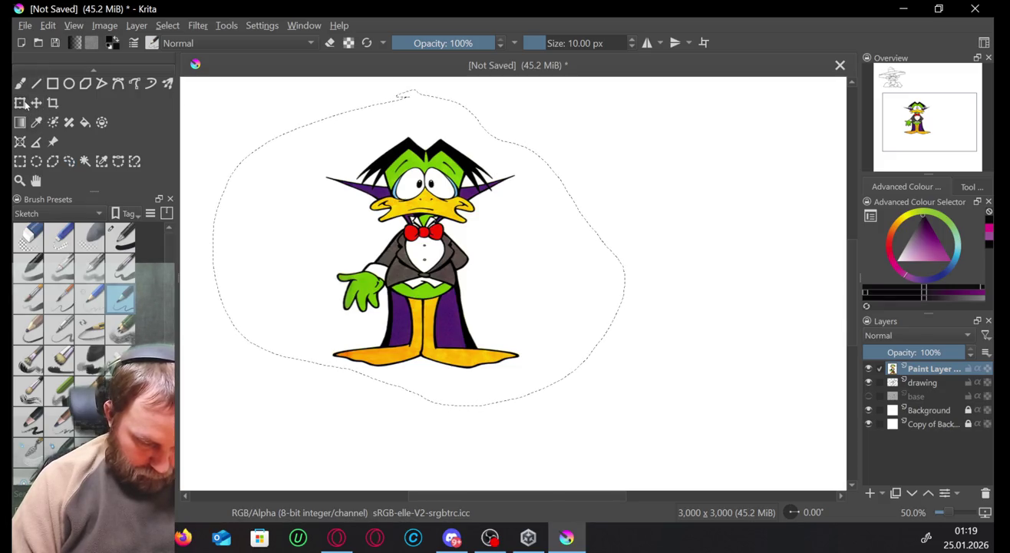
Enlarge the selected duck, shift it right and down, and commit the transform.
click(21, 102)
key(ctrl+t)
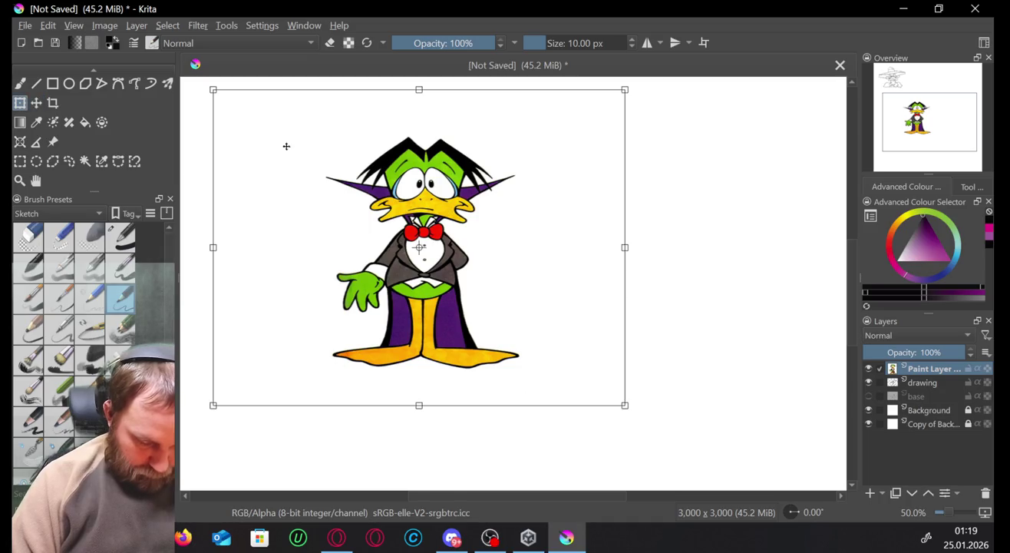
mouse_move(209, 88)
mouse_down()
mouse_move(176, 54)
mouse_move(213, 99)
mouse_up()
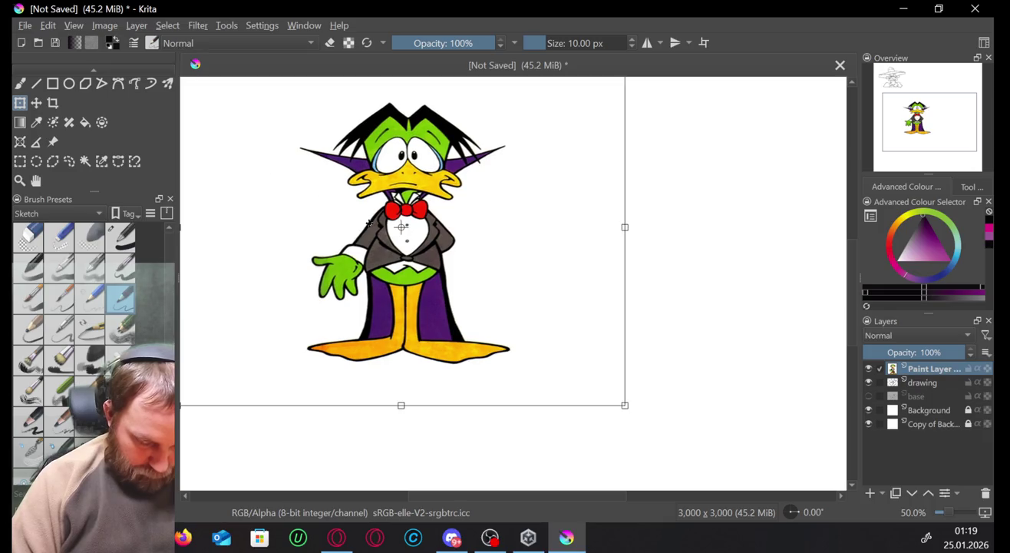
drag(370, 223, 422, 245)
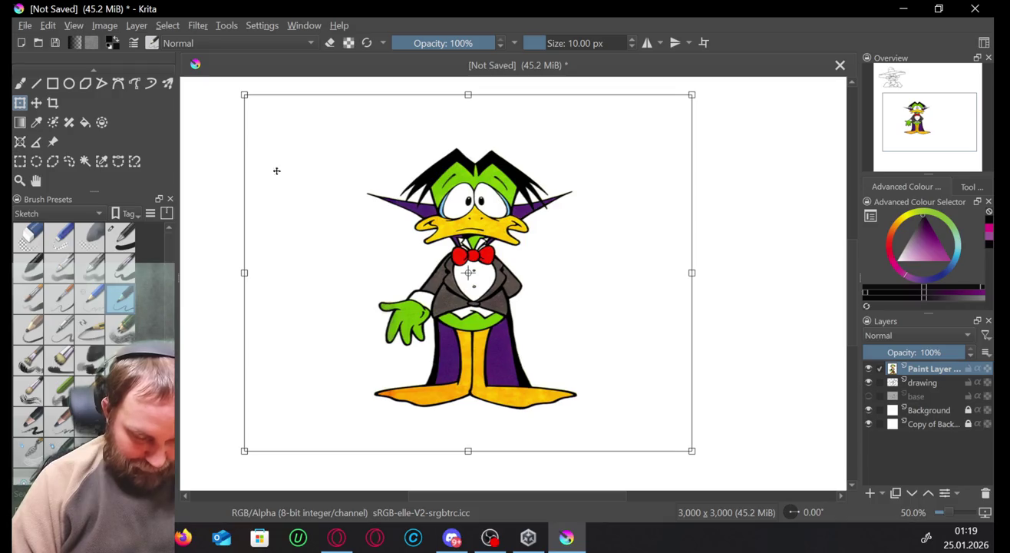
scroll(536, 255, up, 1)
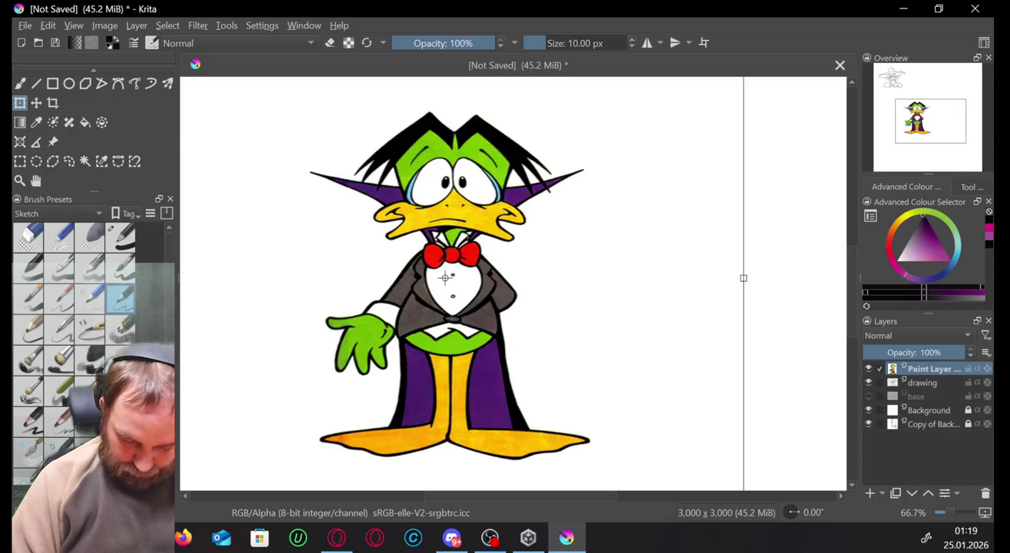
click(870, 397)
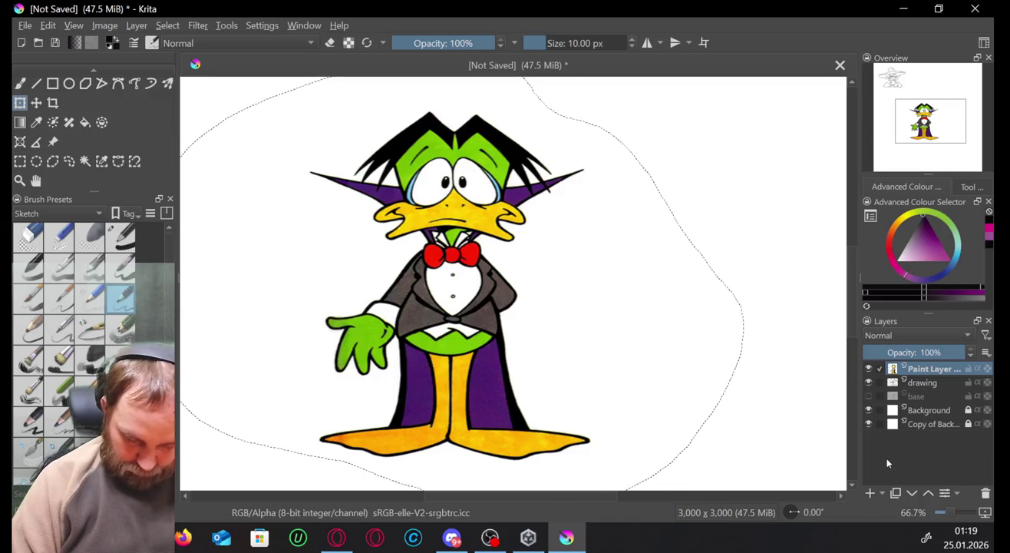
right_click(915, 374)
click(580, 280)
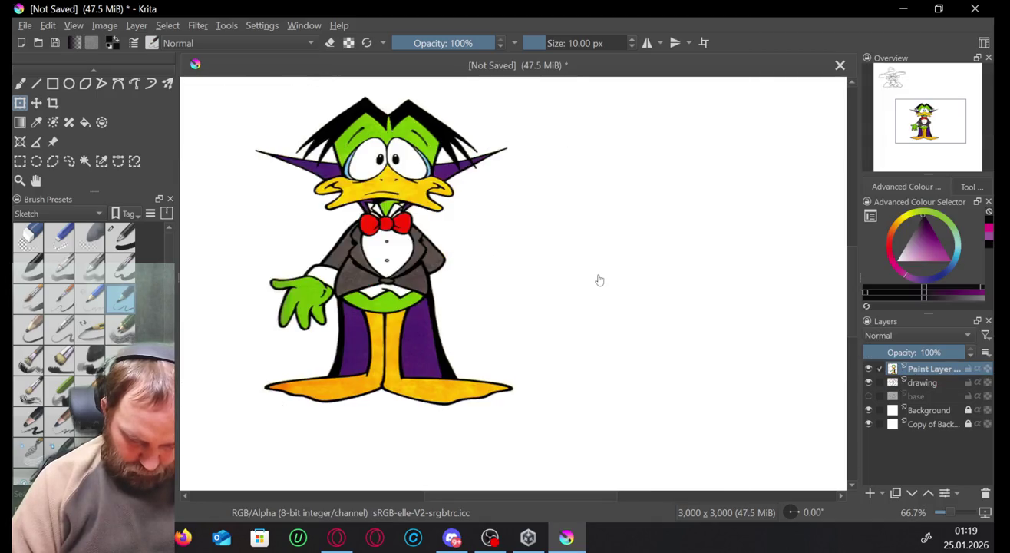
Undo the duck paste and move the ink sketch up to the top-left.
key(ctrl+z)
key(ctrl+z)
key(ctrl+z)
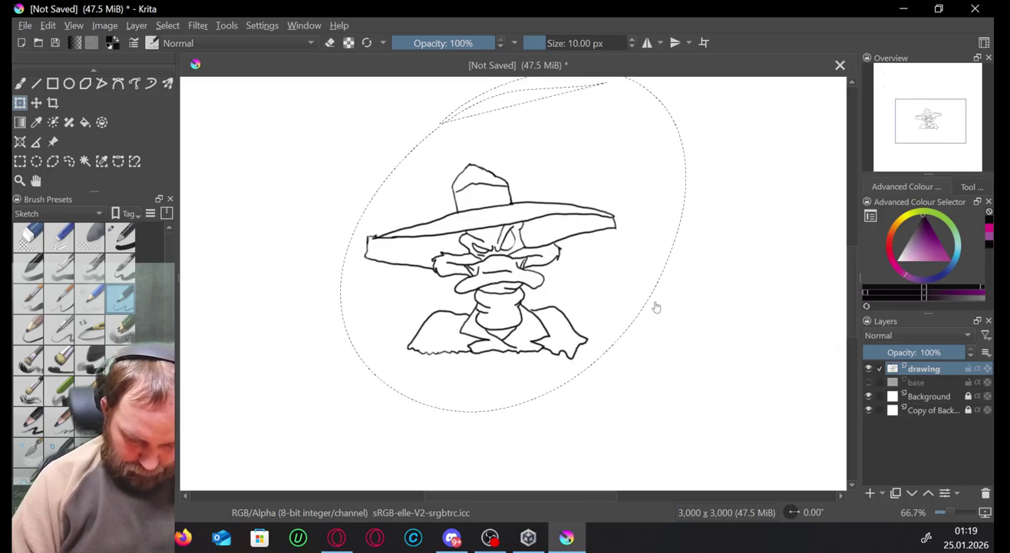
scroll(653, 264, down, 1)
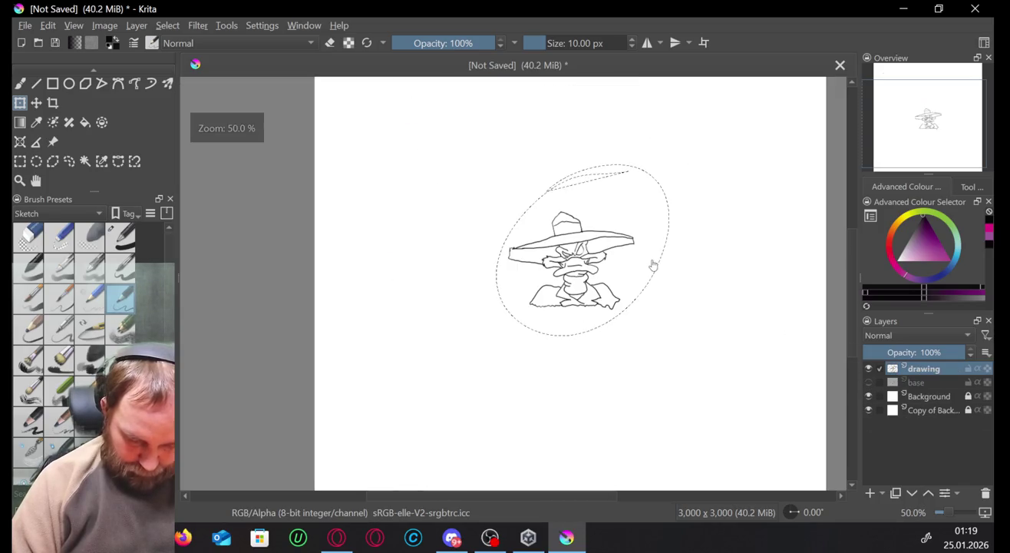
scroll(188, 82, down, 1)
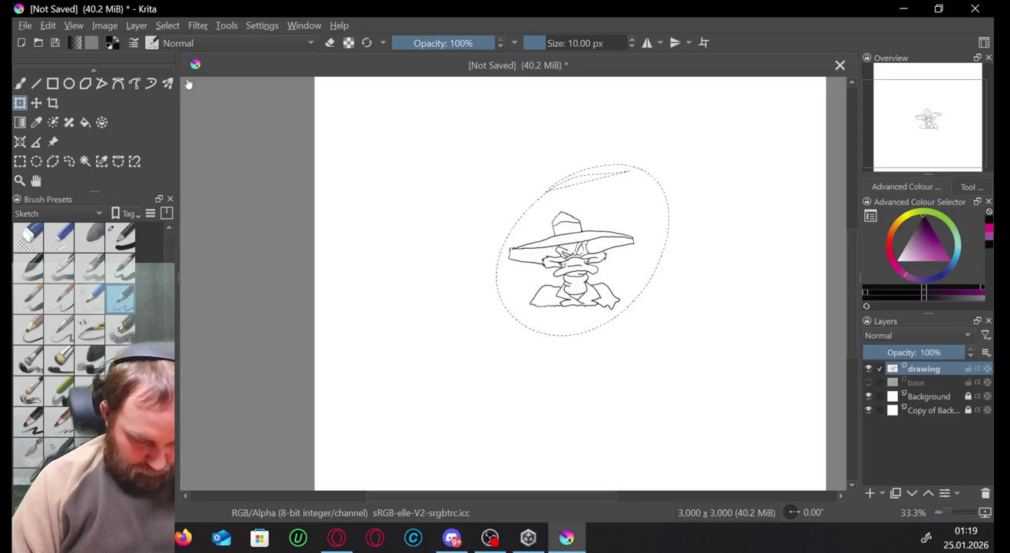
click(36, 102)
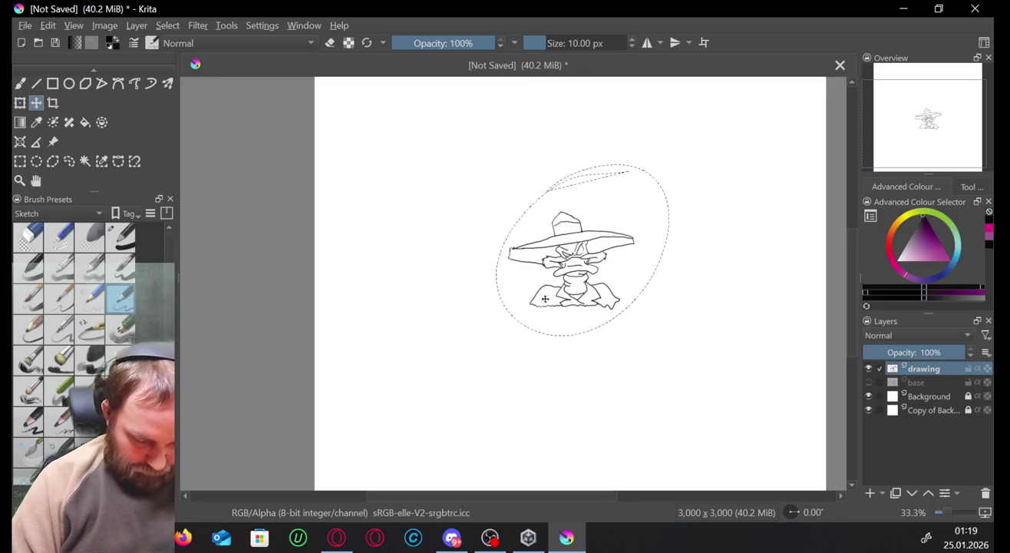
drag(533, 279, 366, 150)
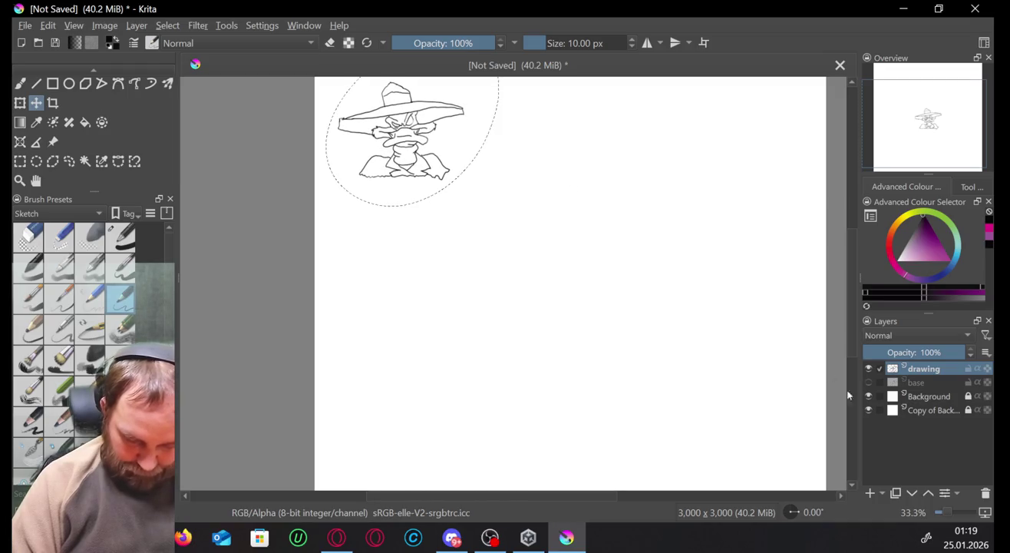
Show the base layer and try moving a selected part of its faint sketch.
click(913, 382)
click(868, 382)
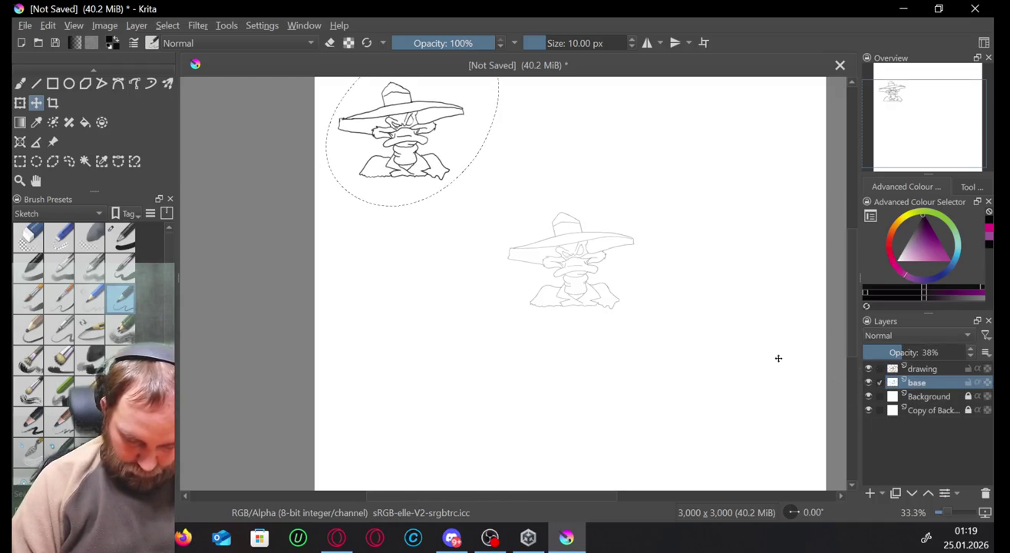
click(595, 275)
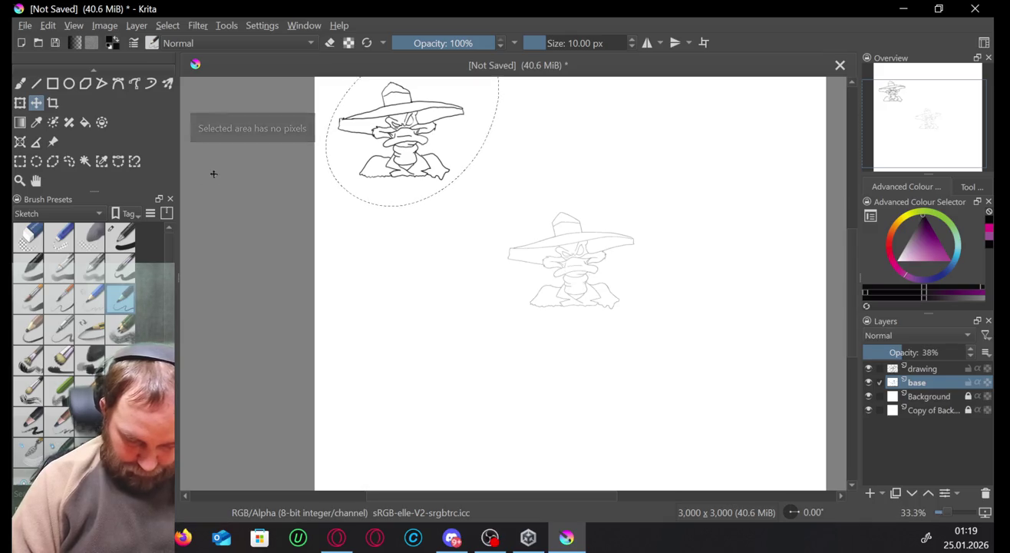
click(19, 160)
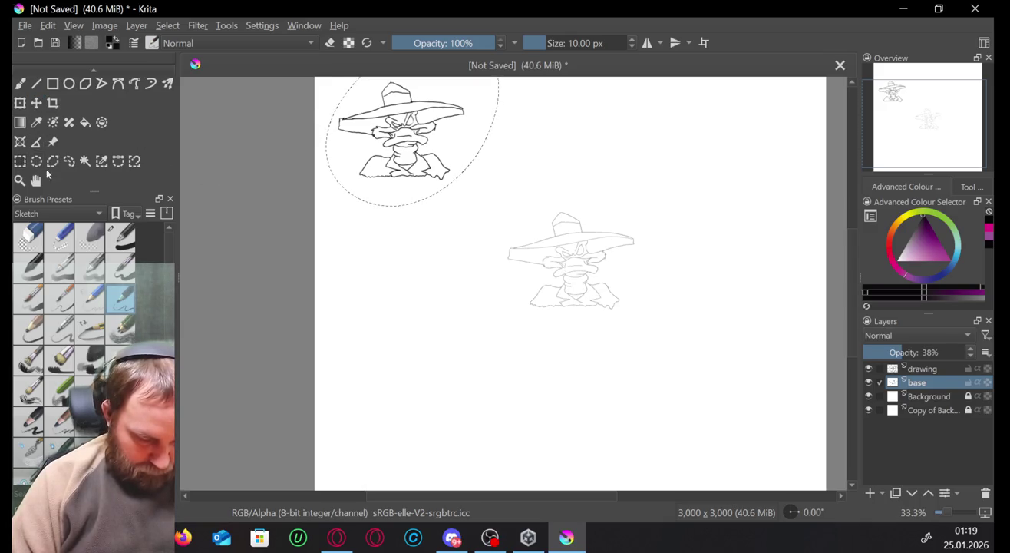
drag(500, 214, 656, 327)
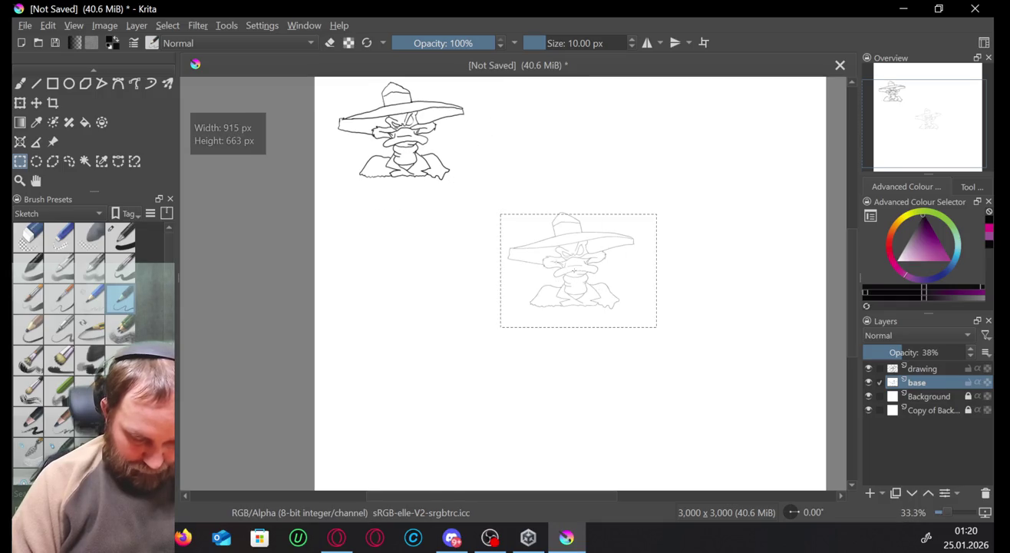
click(37, 102)
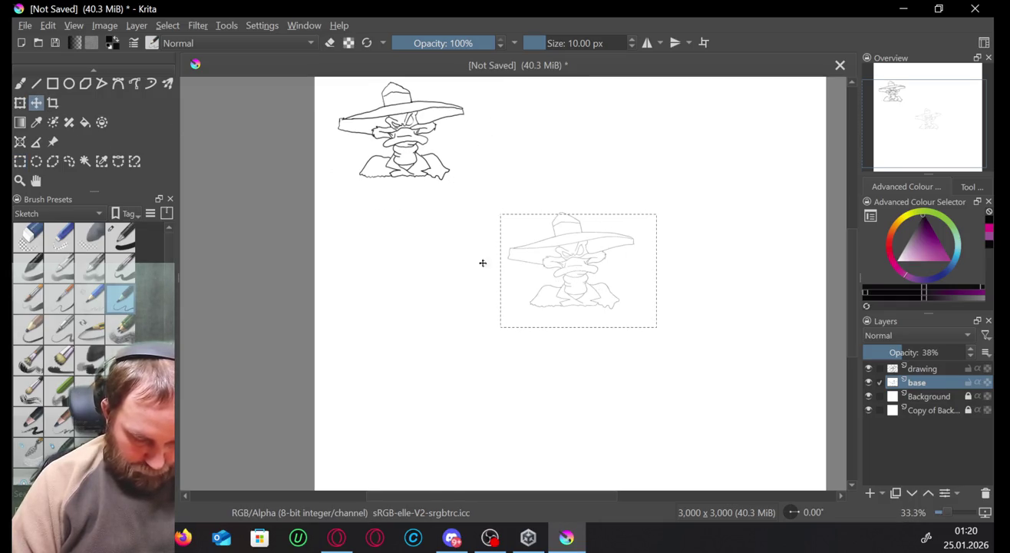
mouse_move(512, 272)
mouse_down()
mouse_move(492, 287)
mouse_move(576, 288)
mouse_up()
key(ctrl+z)
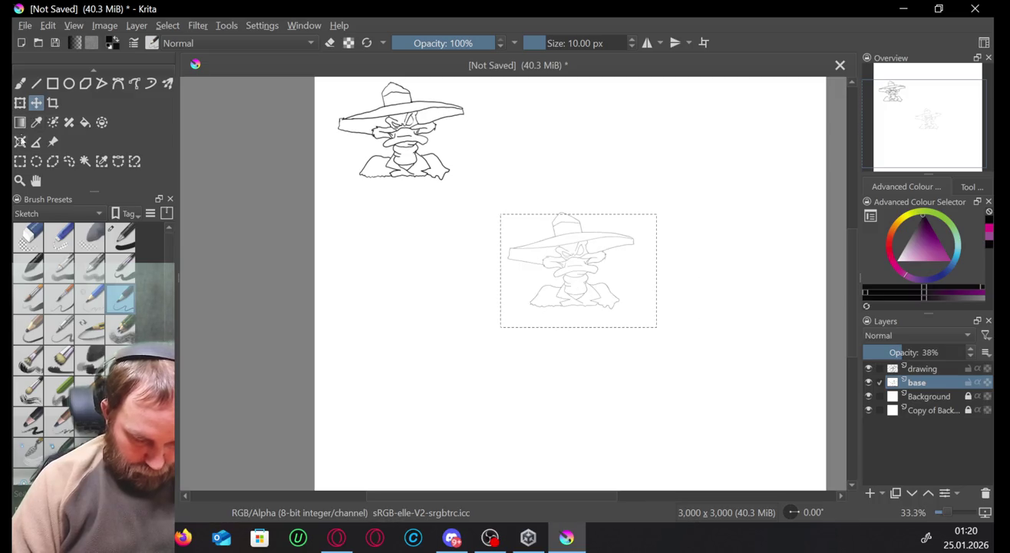
Move the whole faint base sketch to the canvas's lower-left and paste the copied duck.
key(ctrl+r)
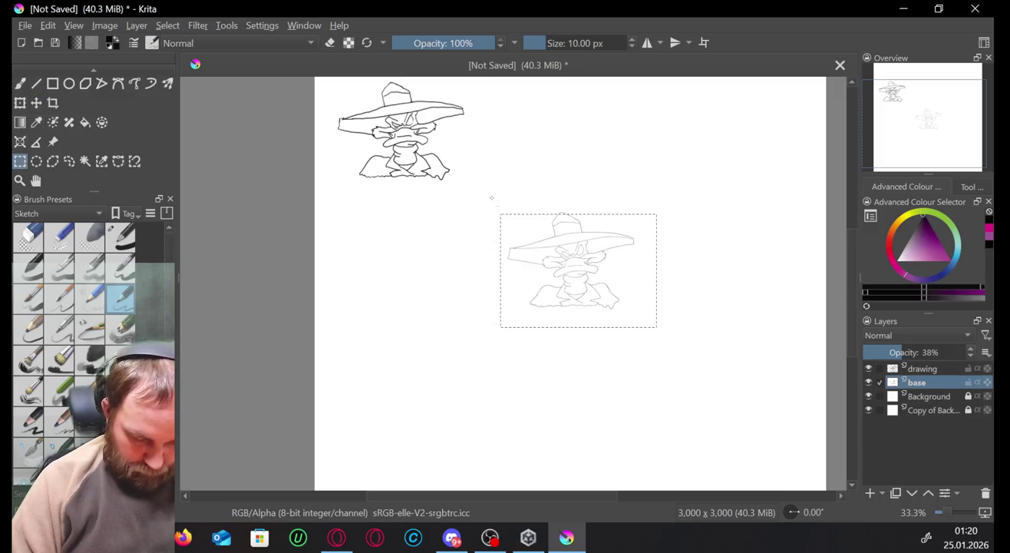
drag(490, 198, 690, 356)
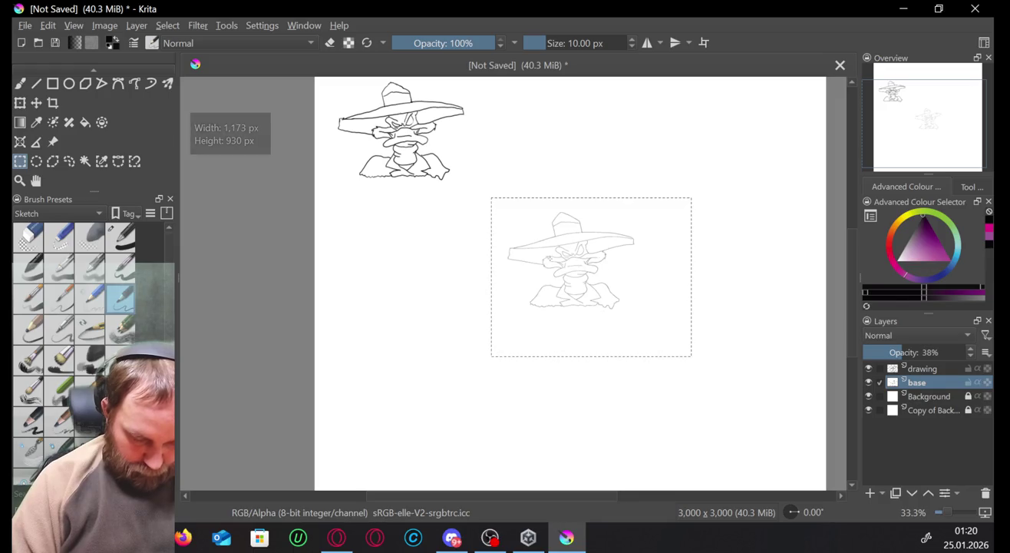
click(37, 103)
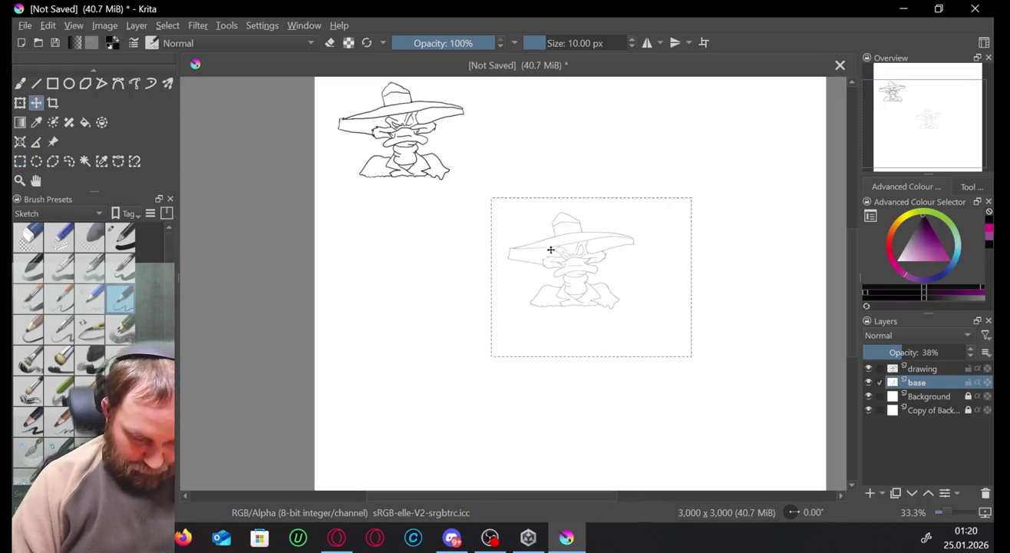
drag(550, 253, 357, 422)
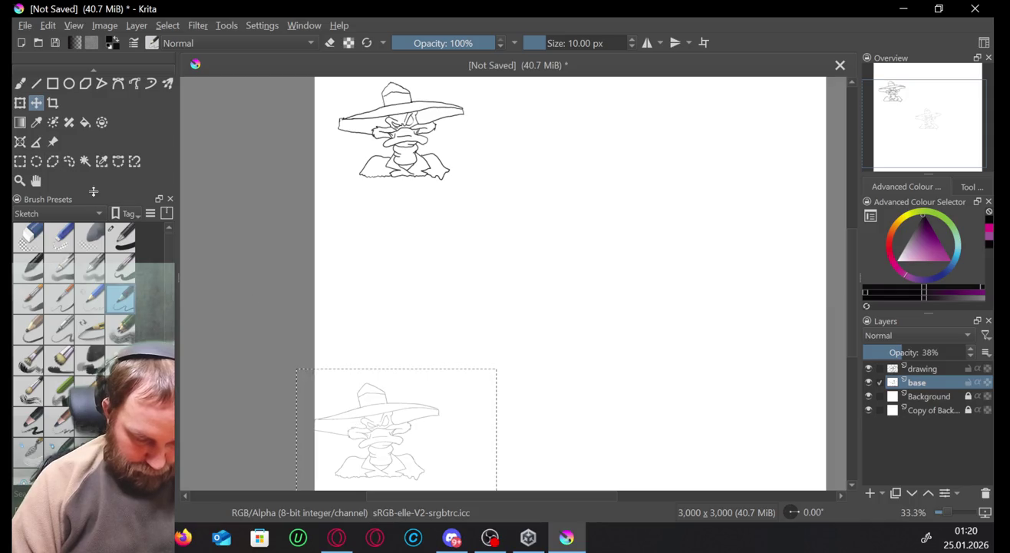
key(ctrl+v)
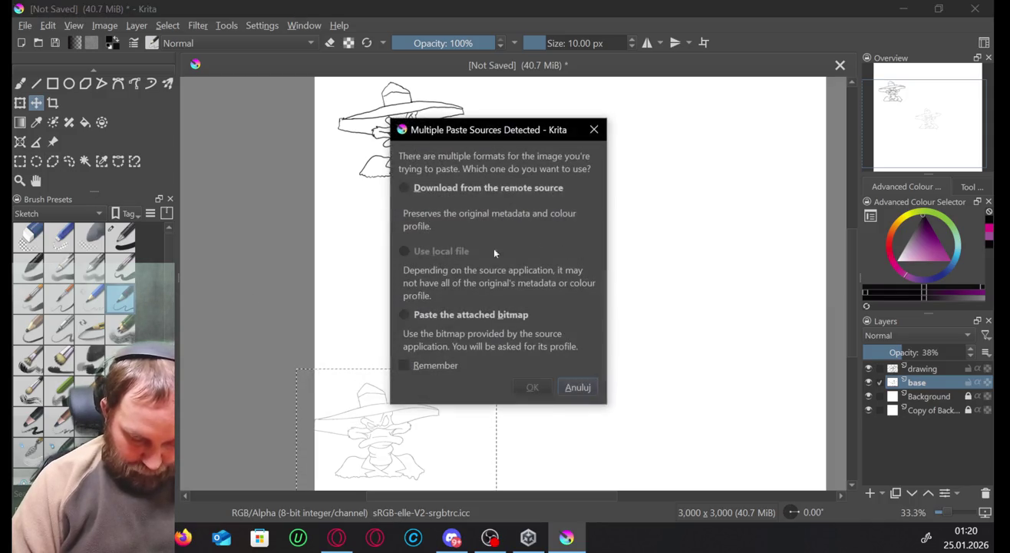
Paste the attached bitmap of the duck, treating its colours as Web (sRGB).
click(446, 314)
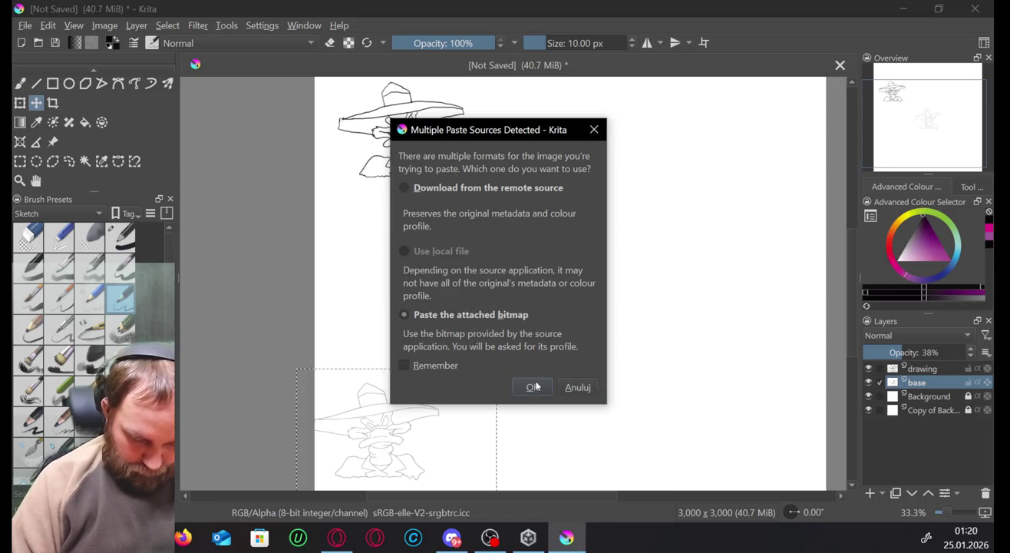
click(534, 385)
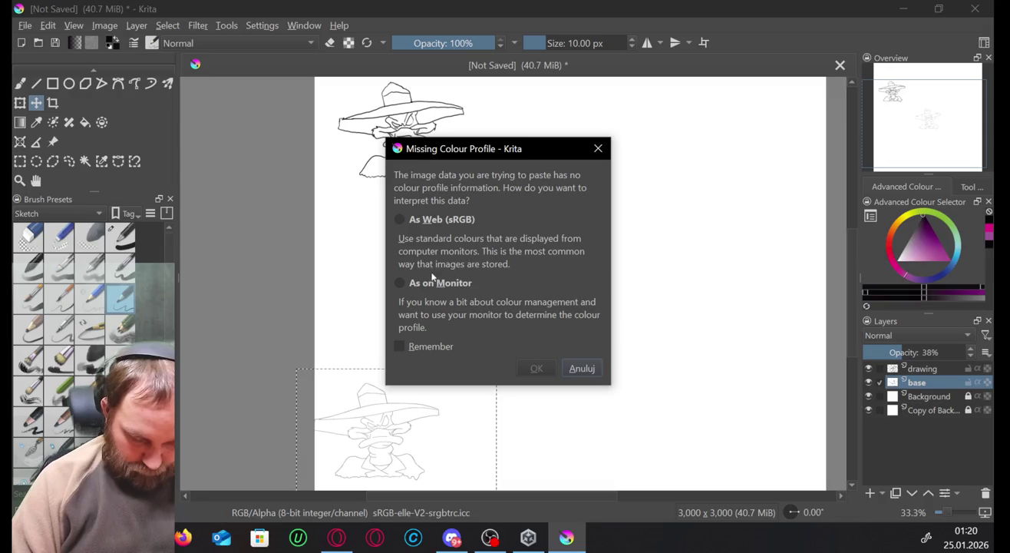
click(441, 220)
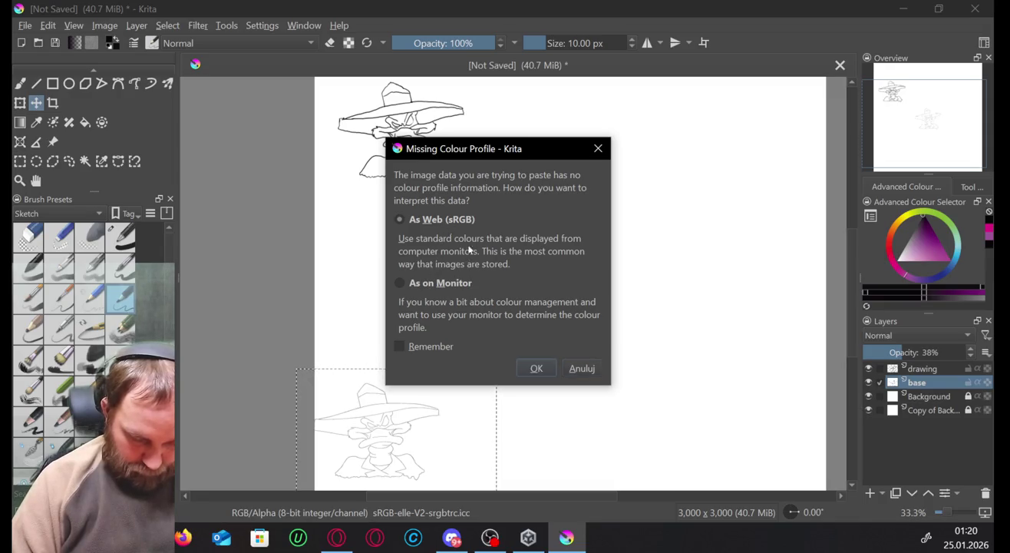
click(535, 367)
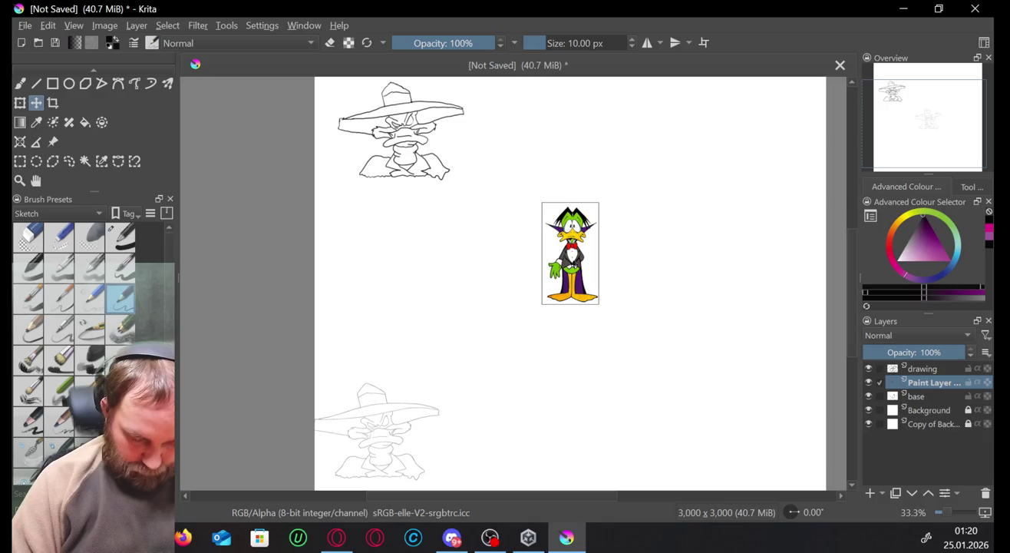
Enlarge the pasted duck and move it up and left, applying the transform.
drag(556, 260, 552, 269)
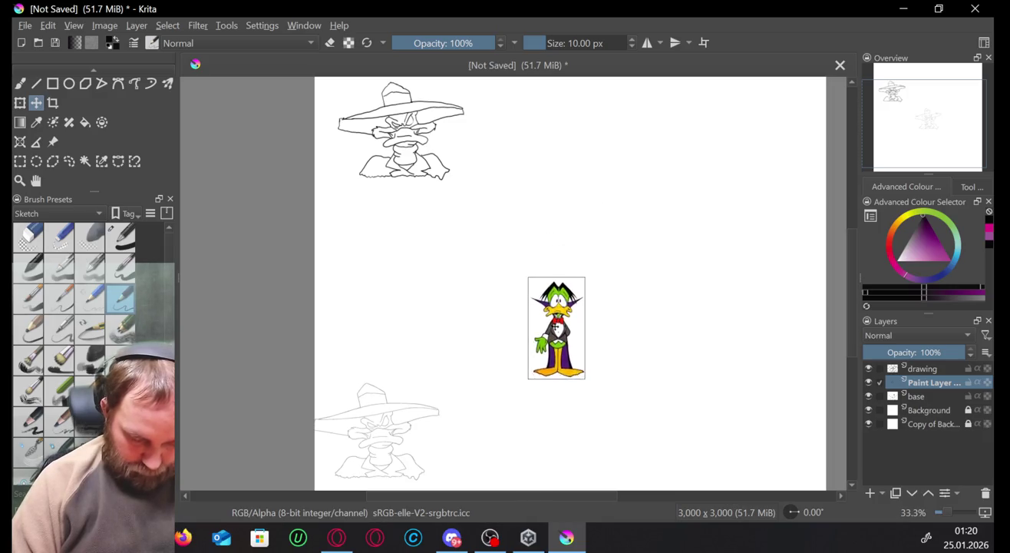
drag(551, 270, 560, 261)
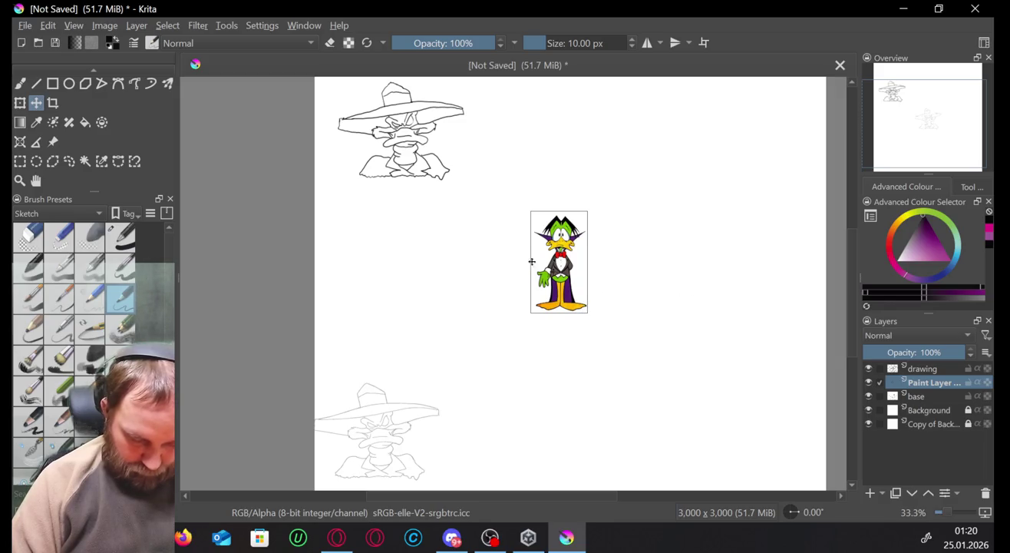
key(ctrl+t)
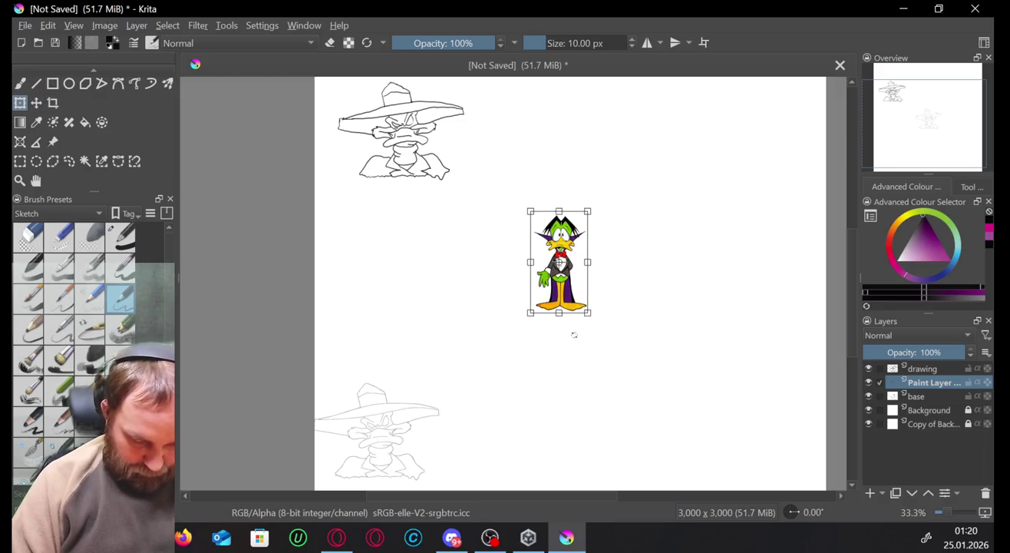
mouse_move(590, 314)
mouse_down()
mouse_move(650, 373)
mouse_move(650, 387)
mouse_up()
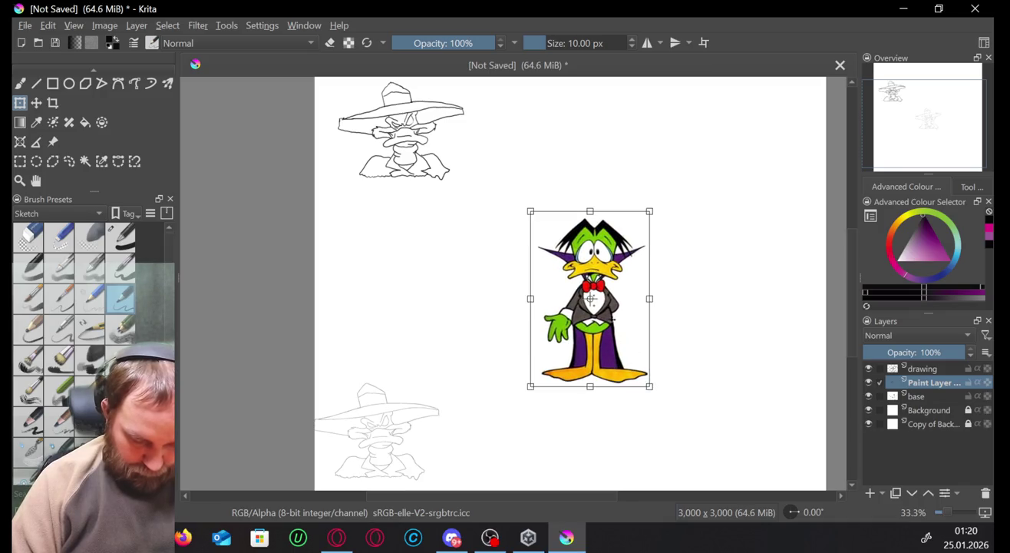
drag(593, 300, 575, 276)
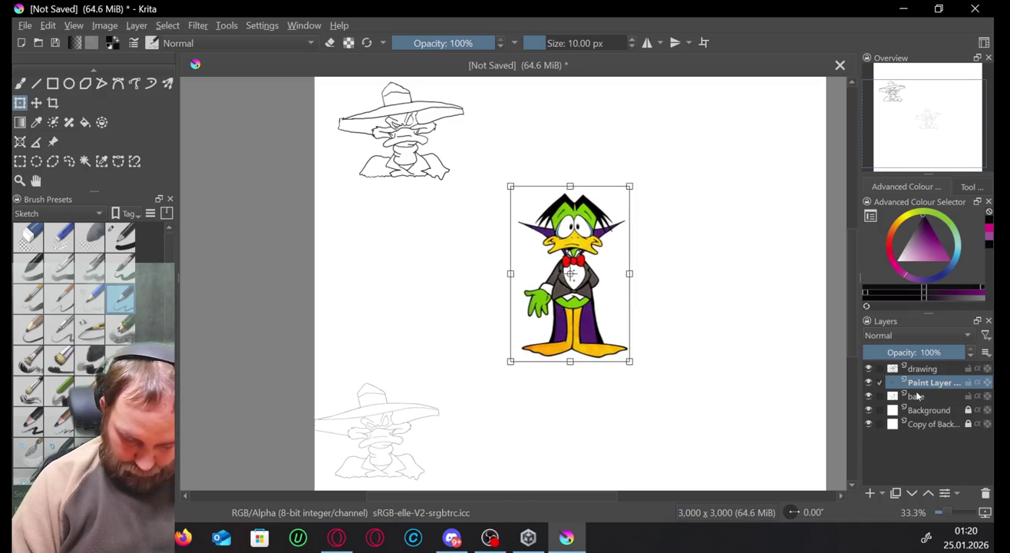
click(915, 396)
Merge the duck layer into base as "base Merged" and fade it to about 58% opacity.
right_click(915, 396)
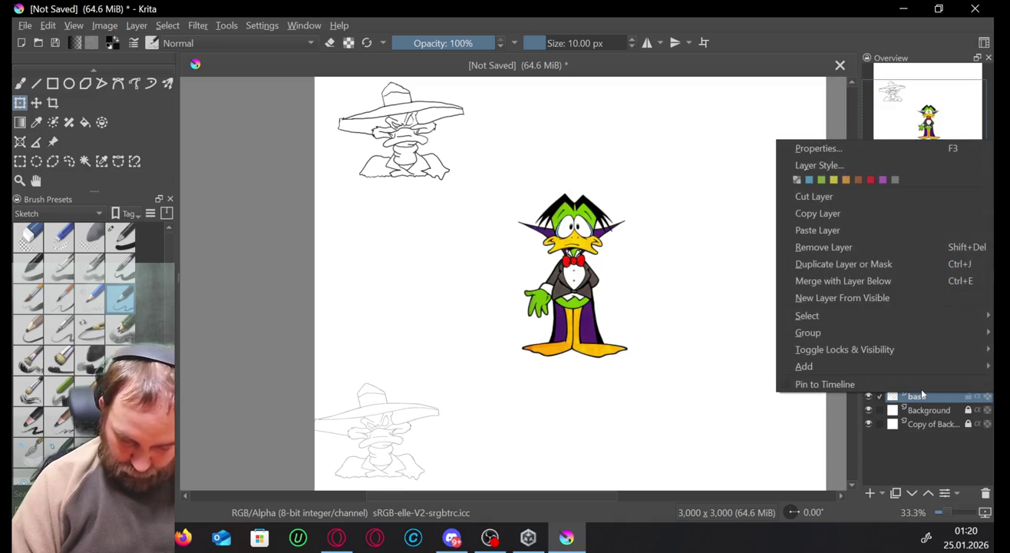
click(912, 283)
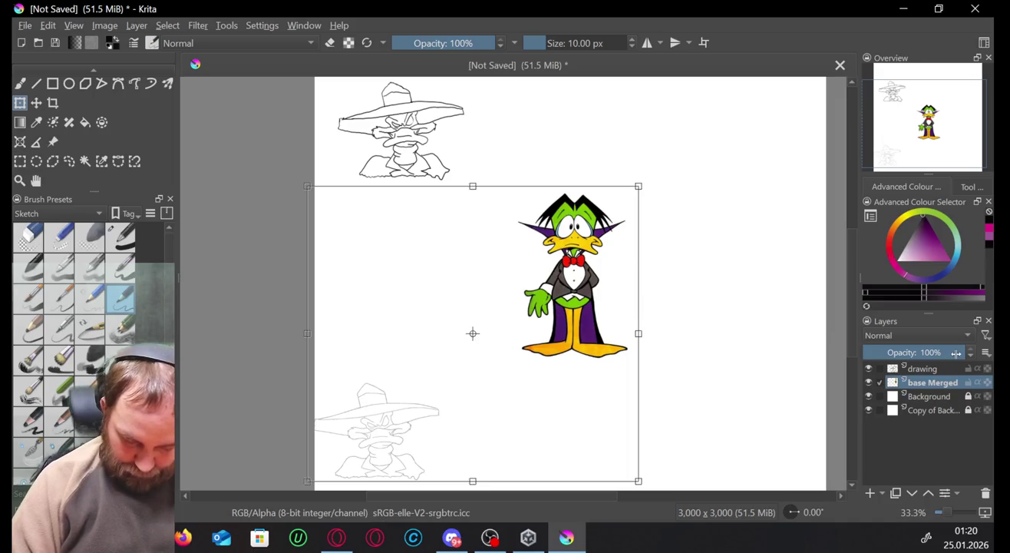
drag(956, 352, 915, 354)
click(912, 369)
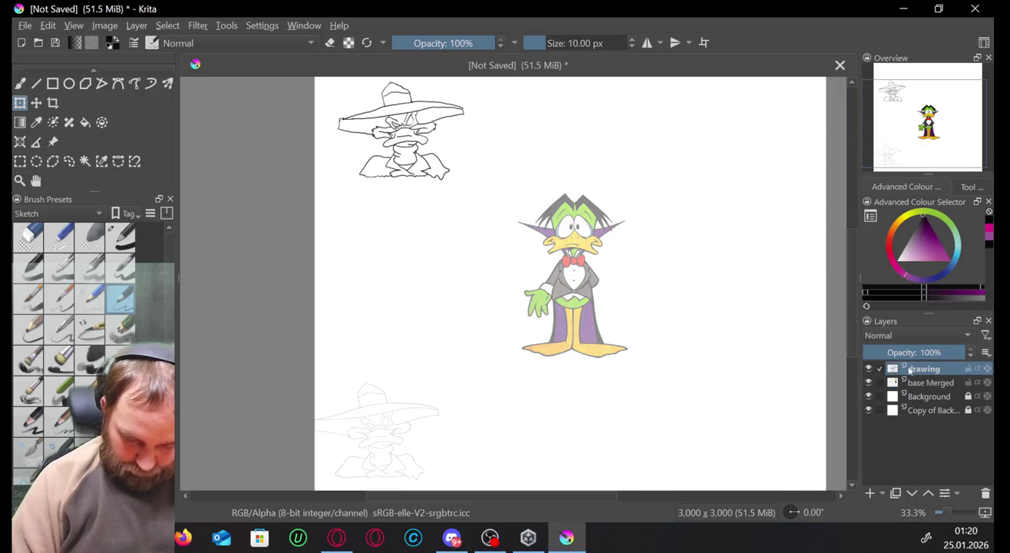
Zoom to 133.3% on the duck's head, then draw and undo a test brush stroke.
key(1)
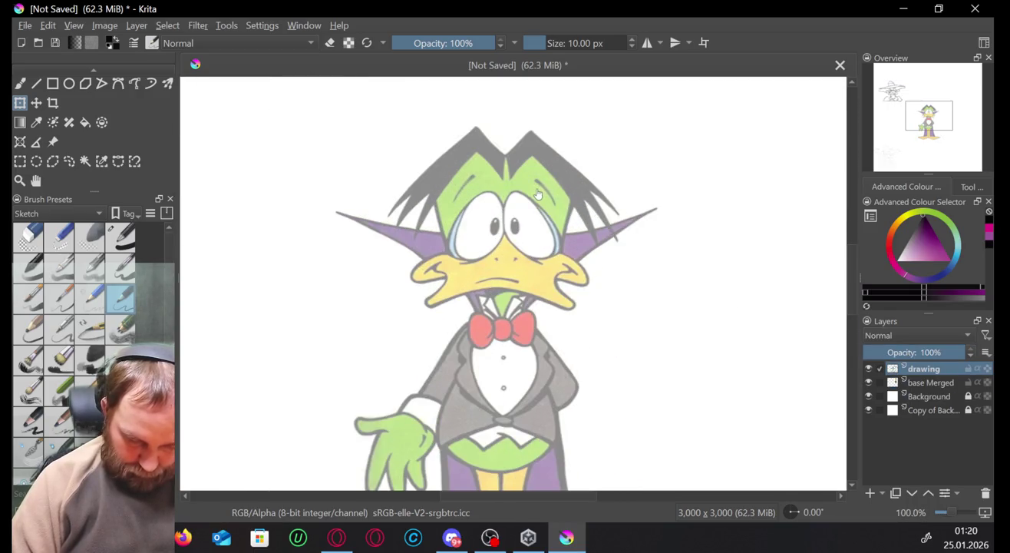
scroll(537, 194, up, 1)
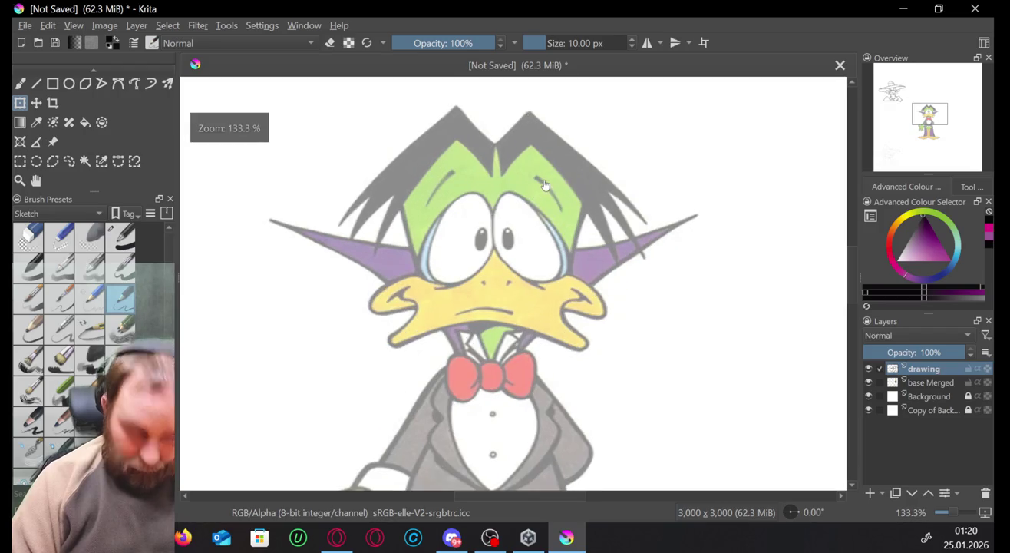
key(alt+Tab)
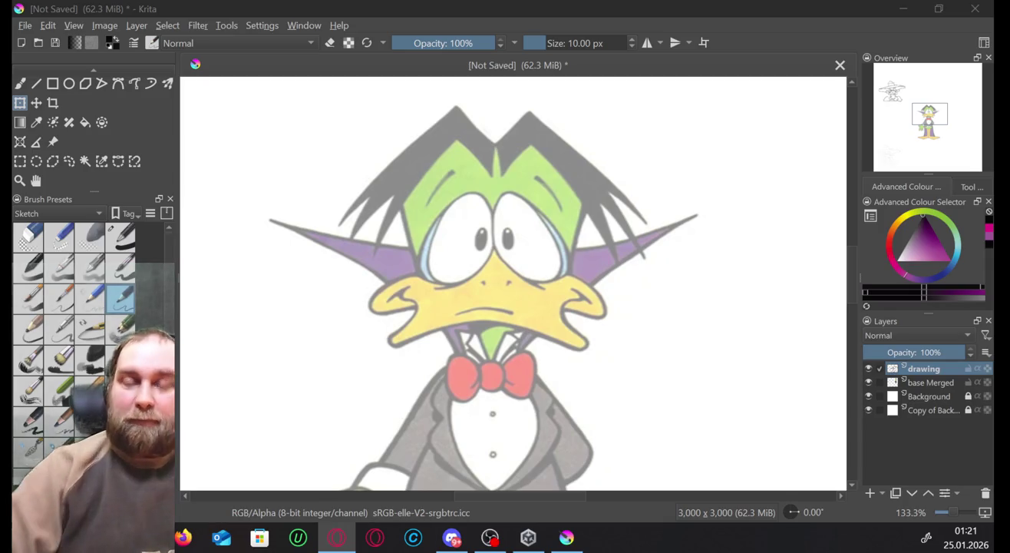
click(914, 452)
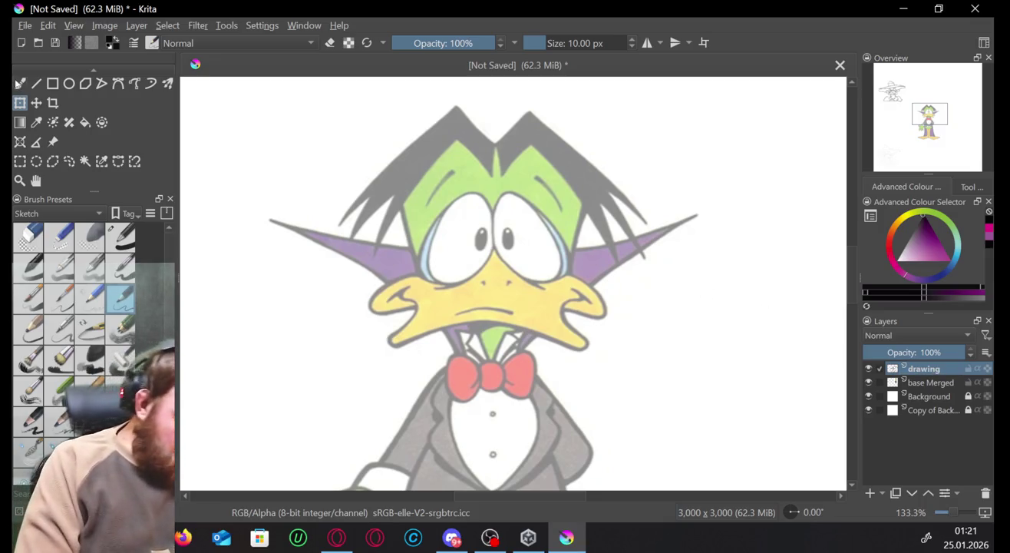
click(26, 87)
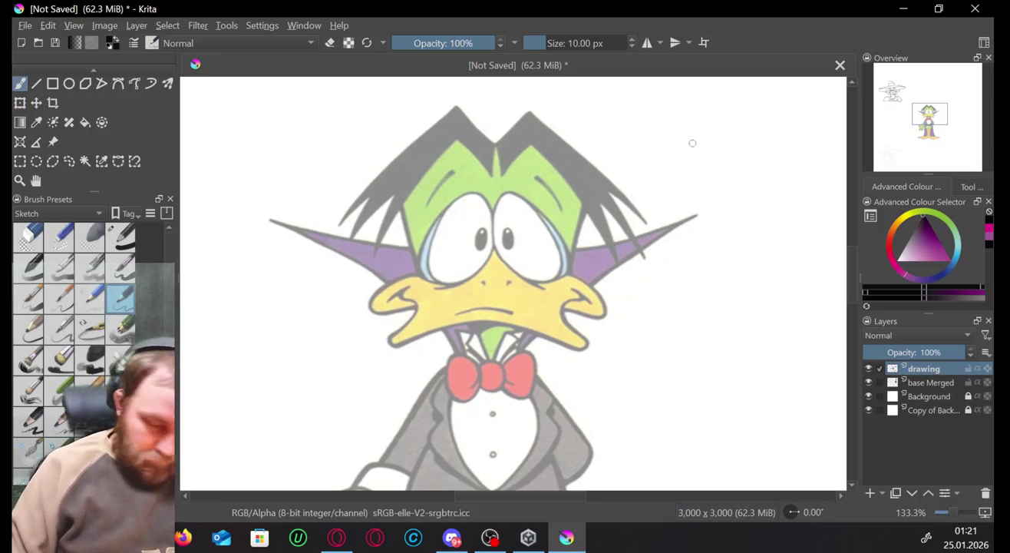
drag(694, 144, 743, 137)
key(ctrl+z)
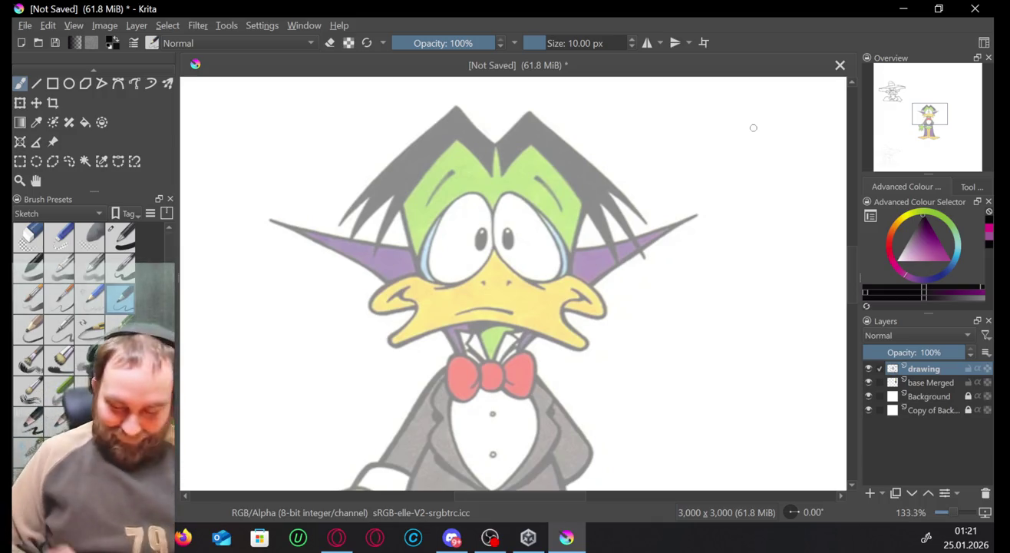
Pan down to the duck's feet and ink a black line between its two legs.
drag(930, 113, 935, 135)
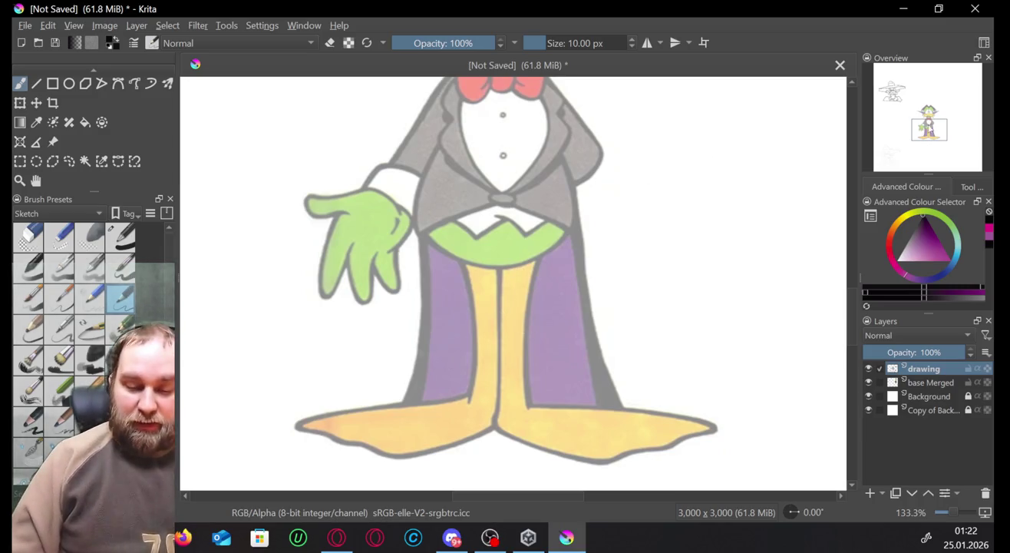
drag(932, 132, 933, 113)
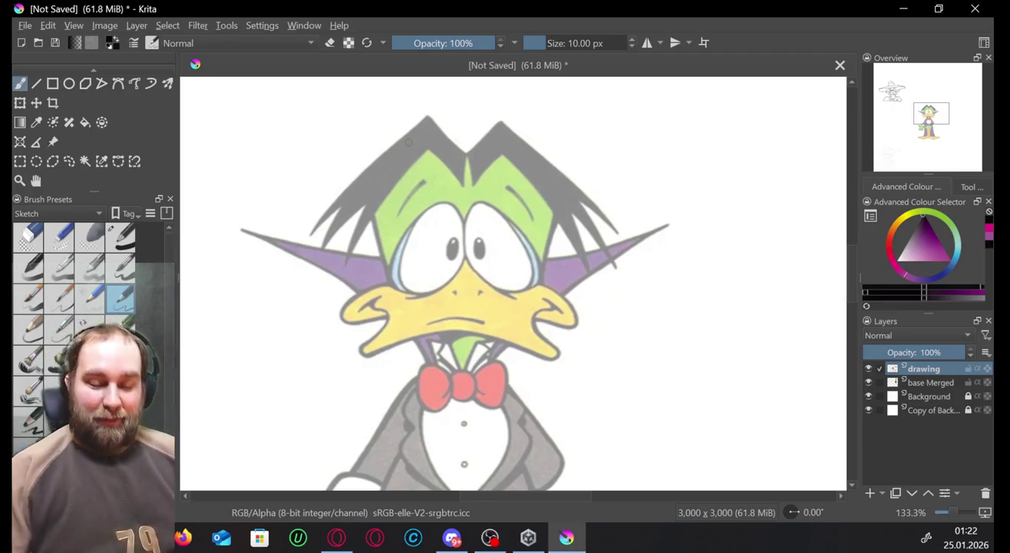
click(927, 125)
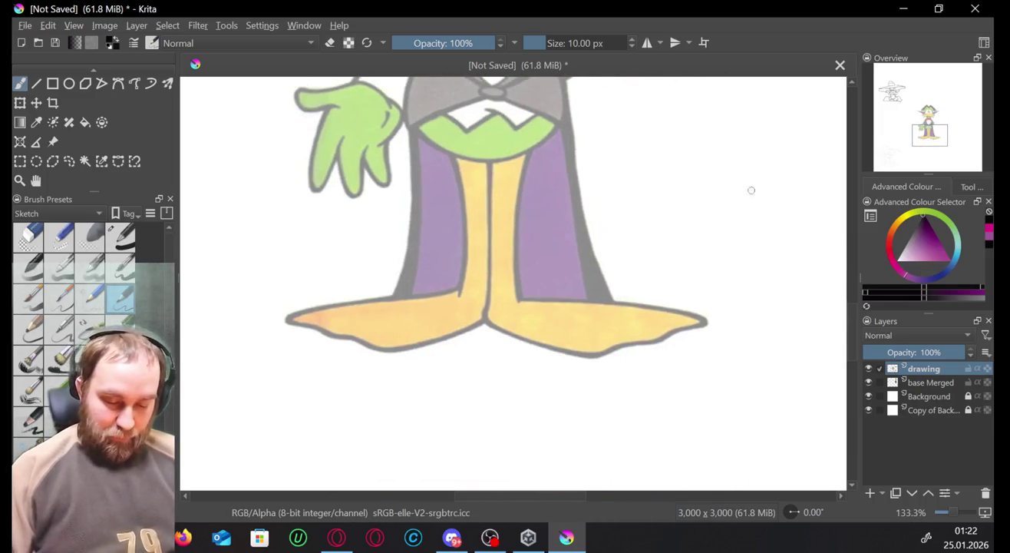
drag(776, 227, 791, 226)
key(ctrl+z)
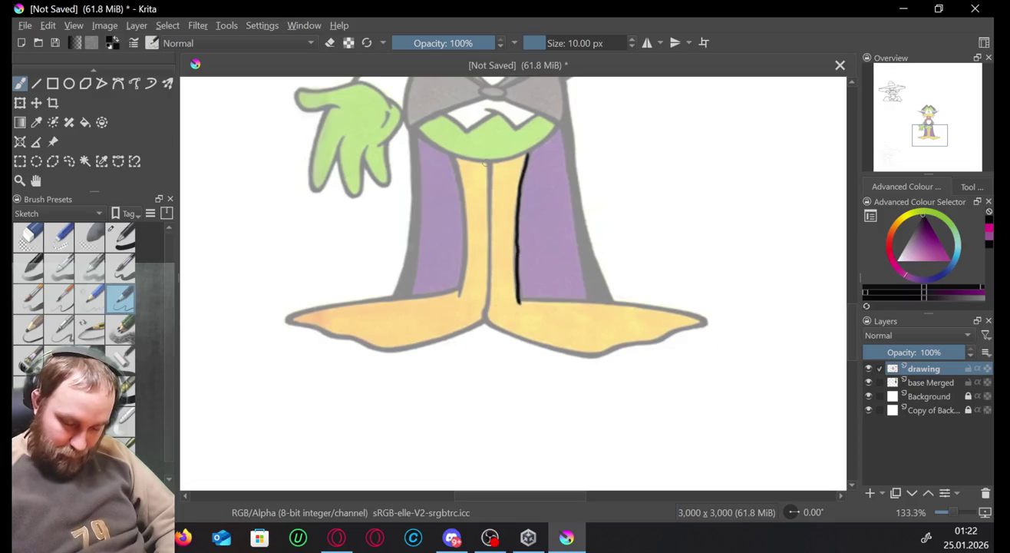
drag(490, 160, 486, 322)
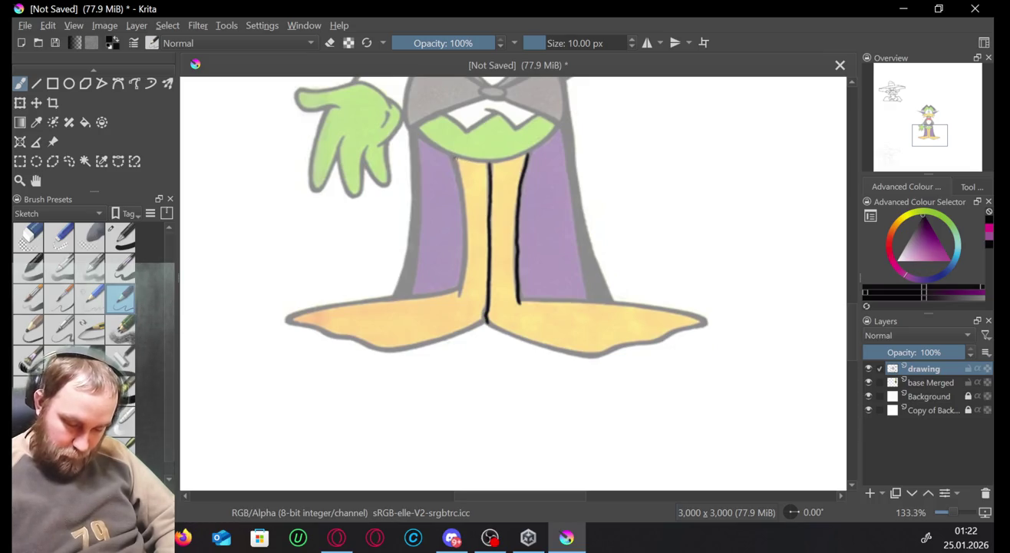
Ink the outer edge of the left leg and the top of the left foot.
drag(465, 198, 459, 294)
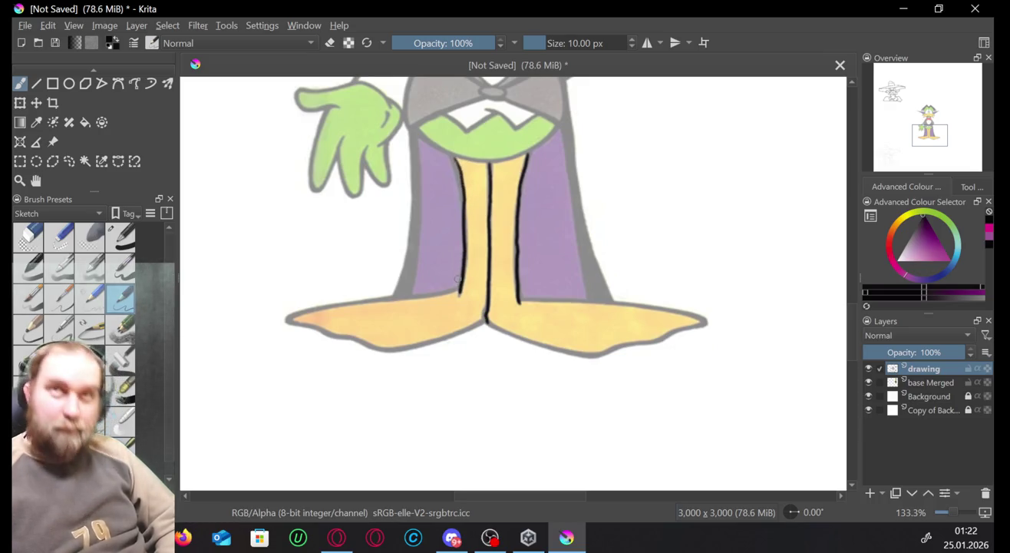
key(ctrl+z)
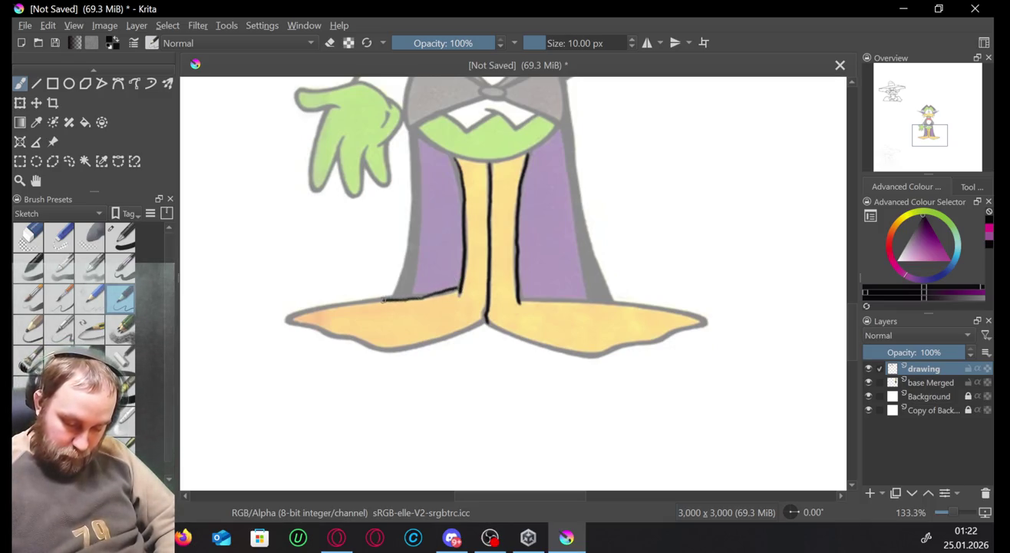
drag(384, 299, 304, 311)
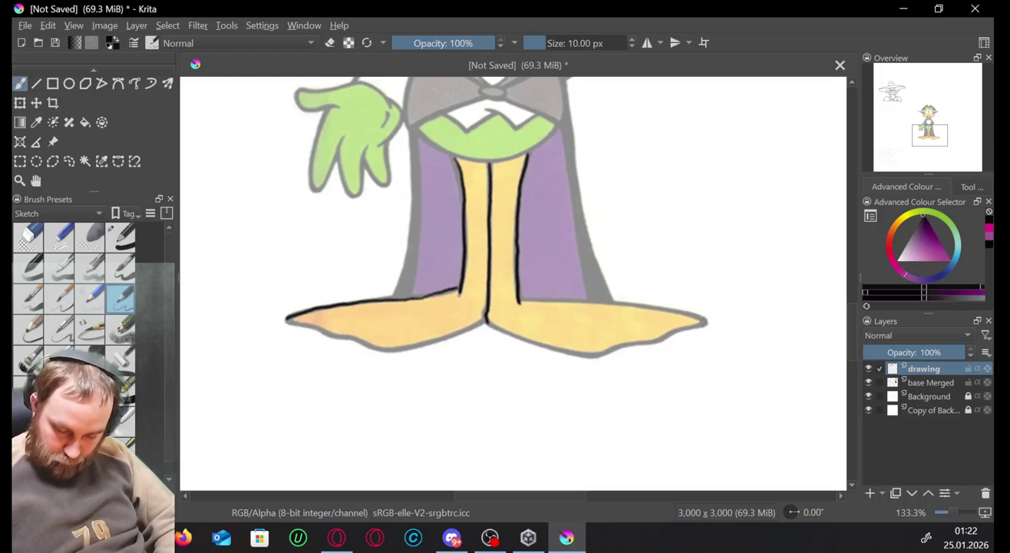
Outline the right foot's lower and top edges, the left foot's underside, and the belly curve.
drag(700, 323, 687, 328)
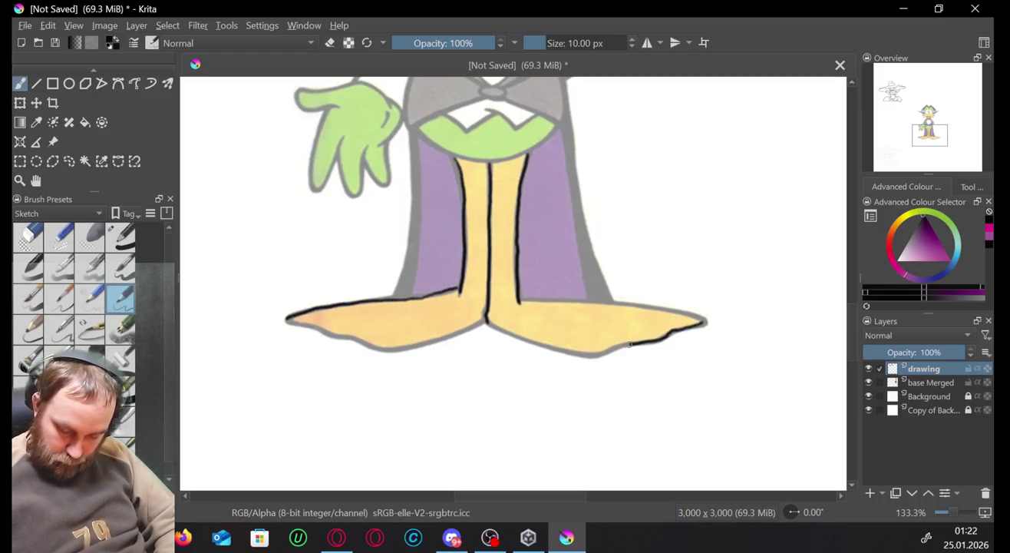
drag(601, 354, 589, 357)
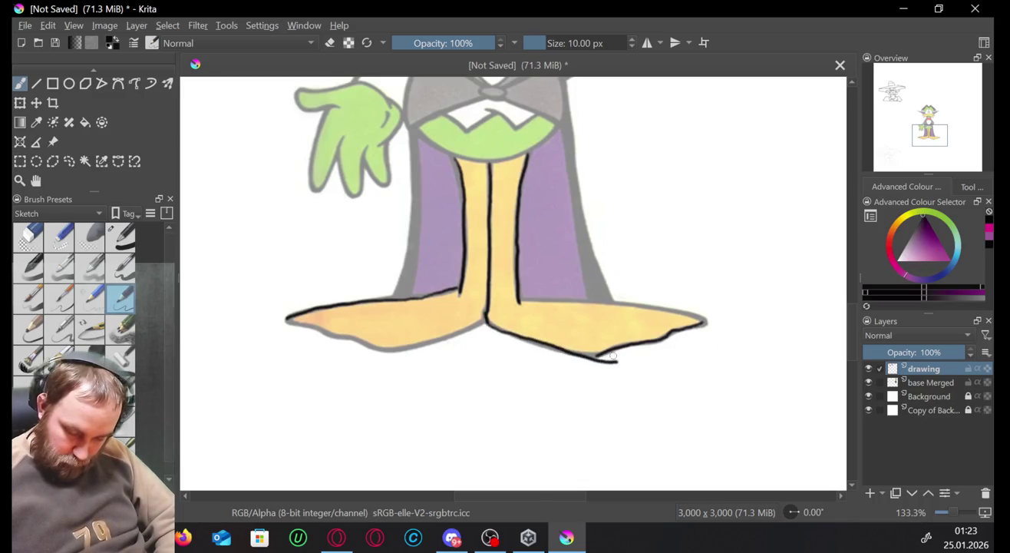
key(ctrl+z)
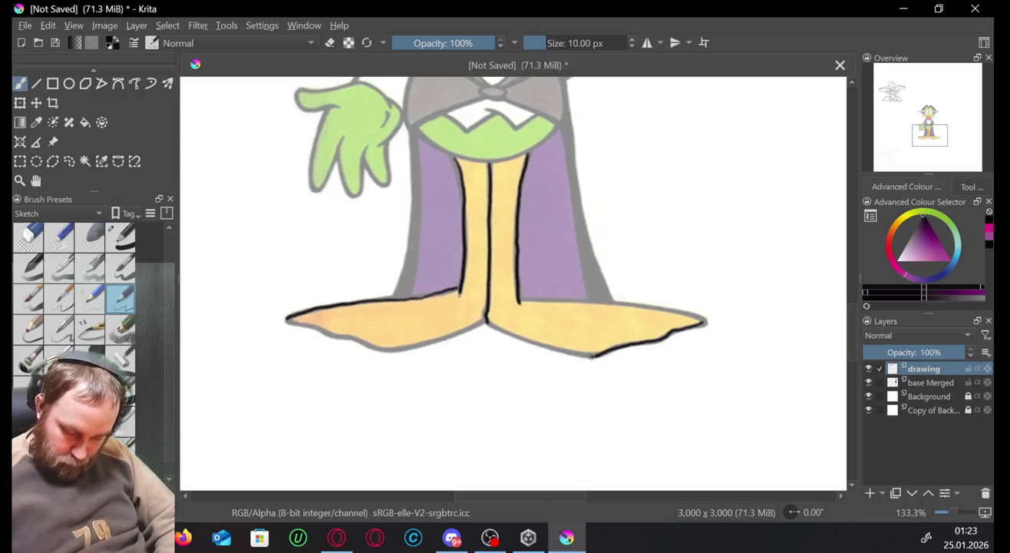
drag(564, 350, 528, 342)
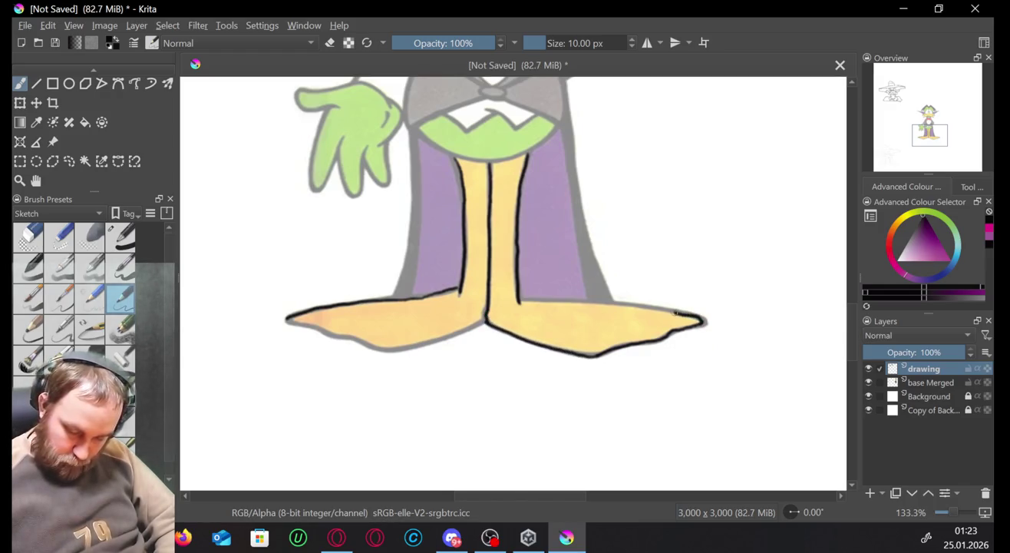
drag(700, 321, 520, 301)
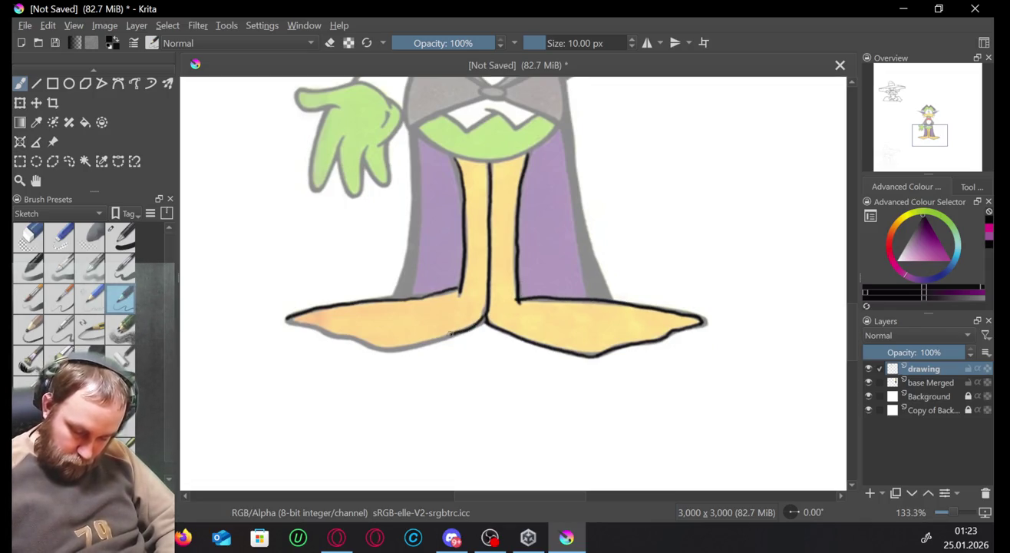
mouse_move(451, 334)
mouse_down()
mouse_move(415, 347)
mouse_move(284, 317)
mouse_up()
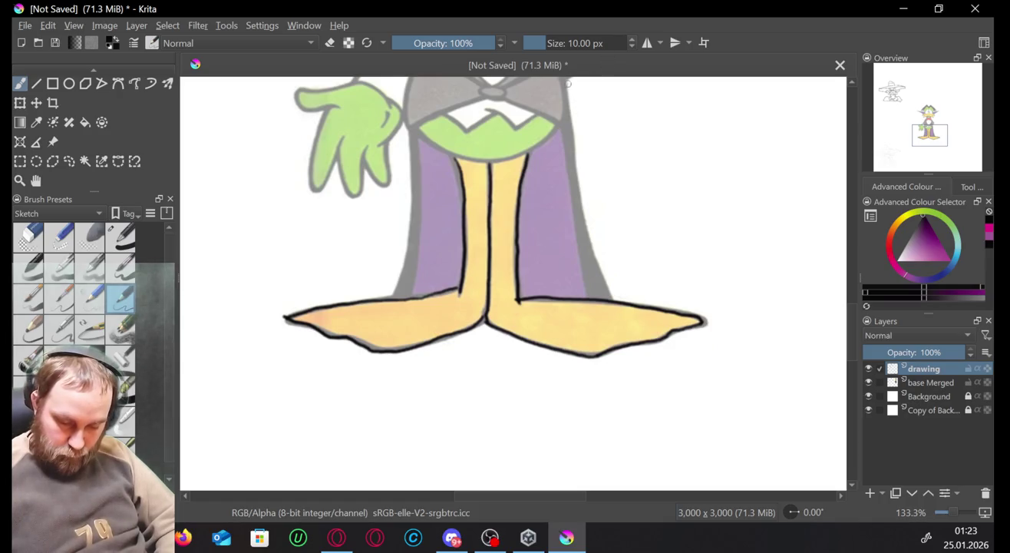
mouse_move(566, 85)
mouse_down()
mouse_move(545, 138)
mouse_move(486, 156)
mouse_move(451, 153)
mouse_move(423, 134)
mouse_move(407, 102)
mouse_up()
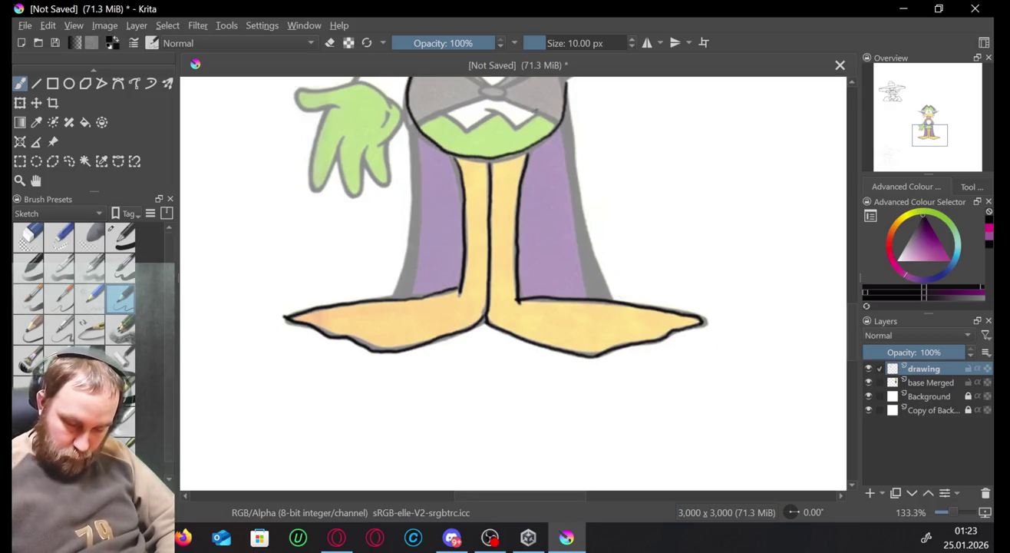
Ink the zigzag edge of the white collar and the small shape below the bow tie.
drag(505, 115, 487, 103)
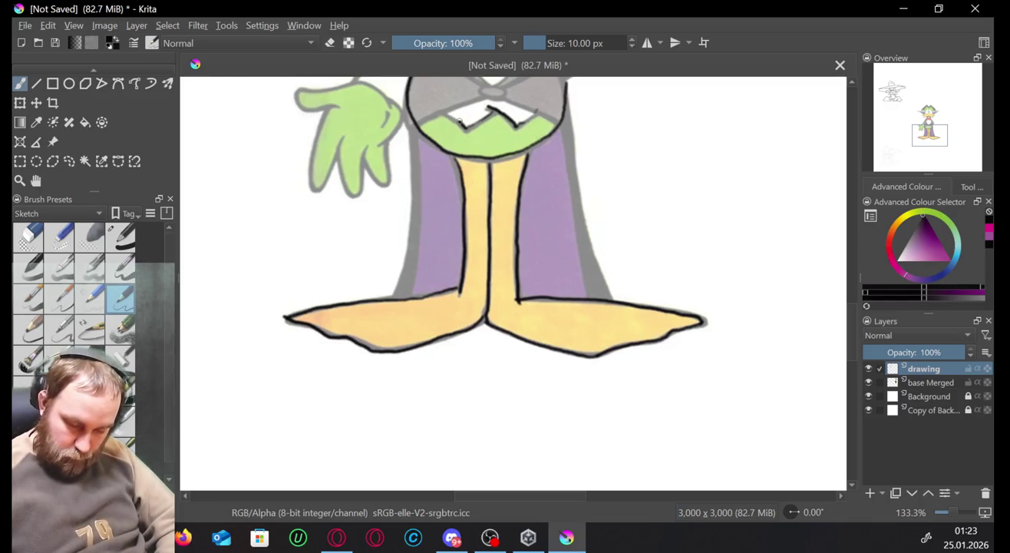
drag(538, 111, 558, 121)
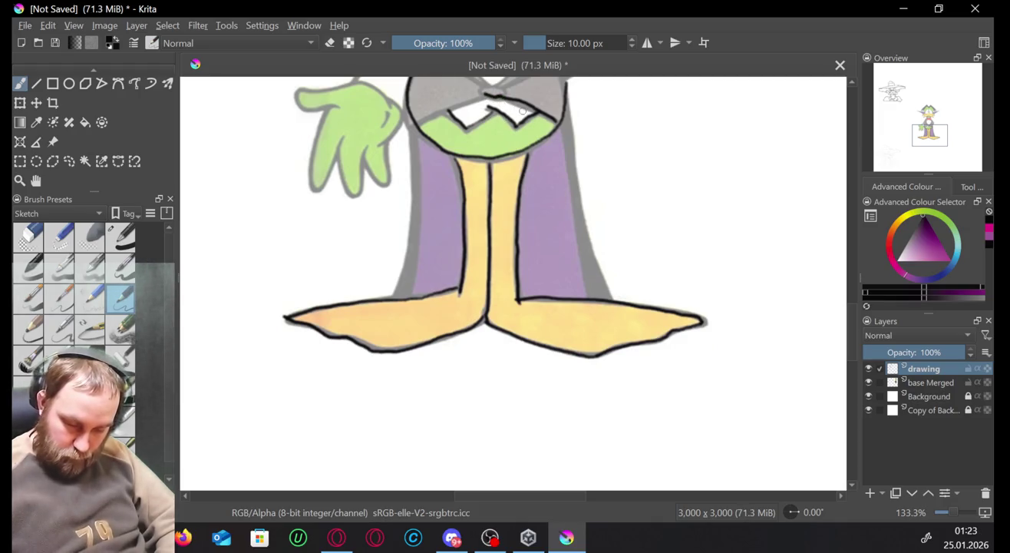
drag(488, 99, 521, 110)
key(ctrl+z)
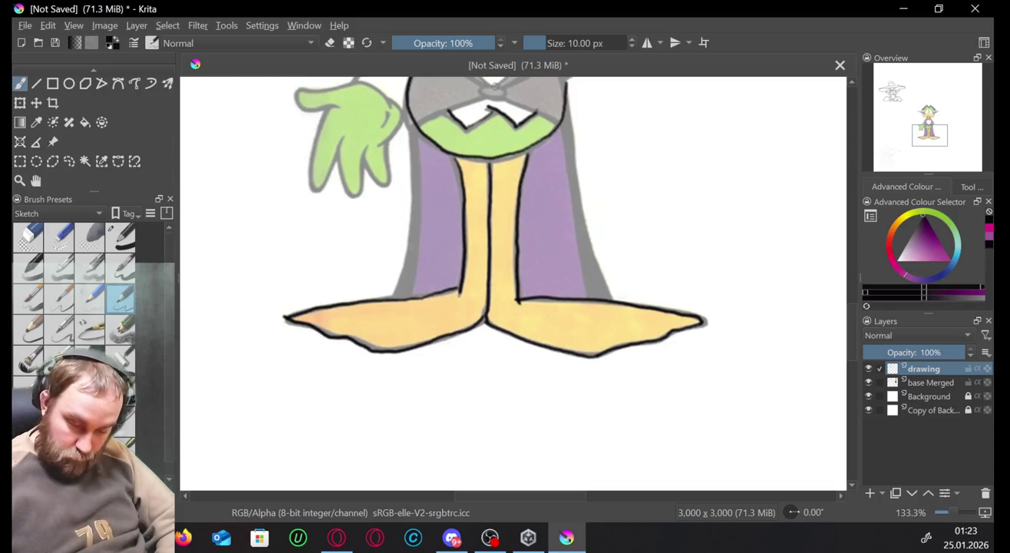
drag(507, 92, 486, 90)
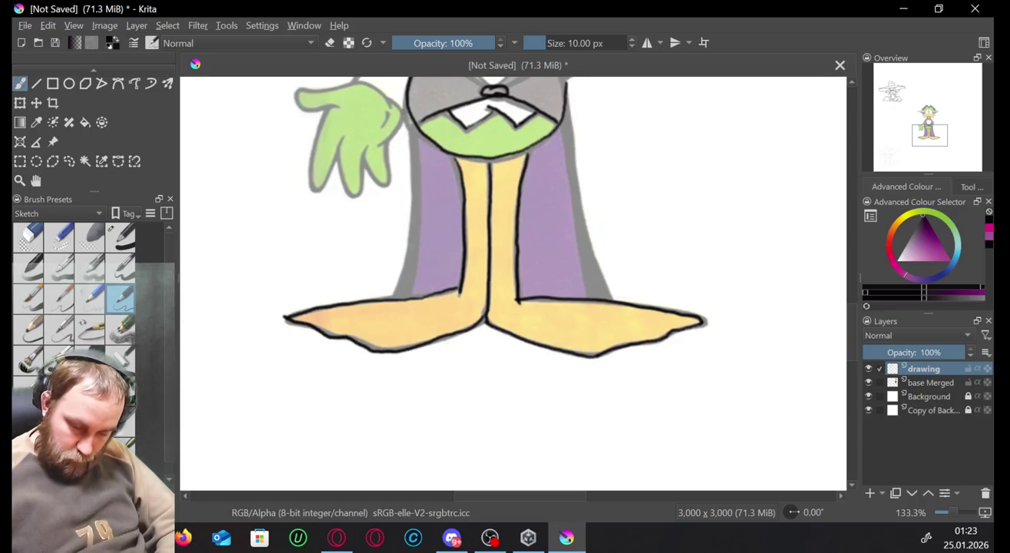
Try and undo a stroke on the hand's right edge, then ink its top-right edge.
mouse_move(402, 110)
mouse_down()
mouse_move(377, 146)
mouse_move(382, 182)
mouse_up()
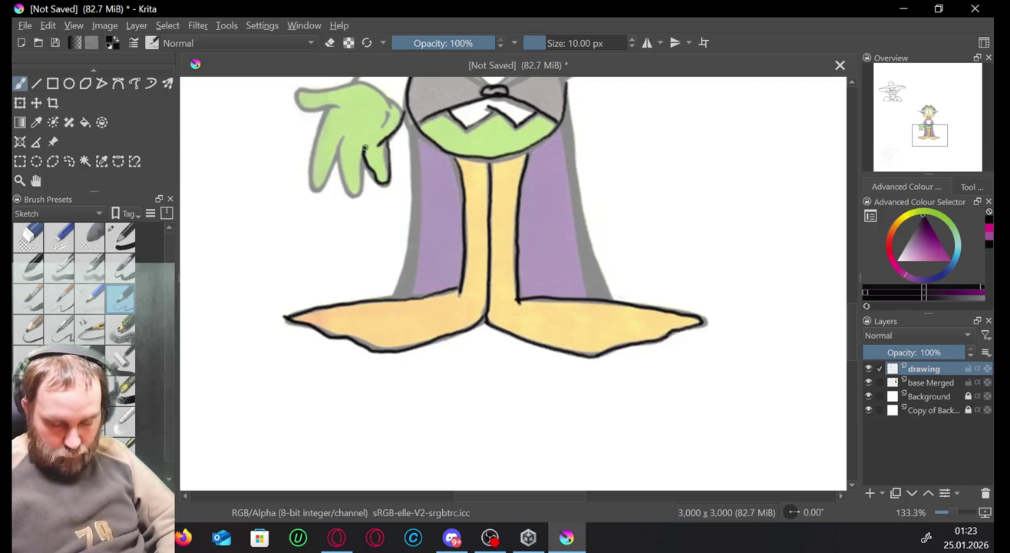
key(ctrl+z)
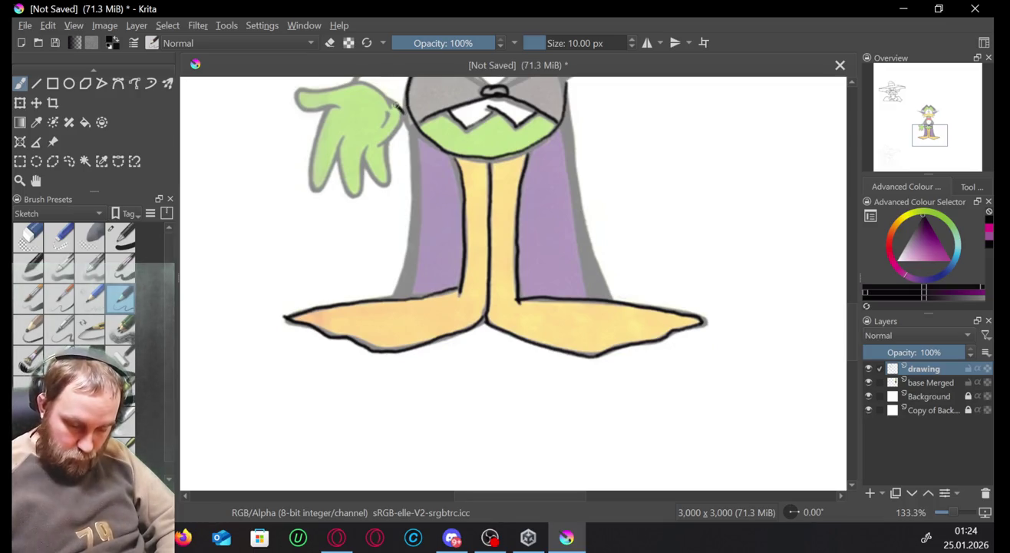
drag(356, 80, 381, 93)
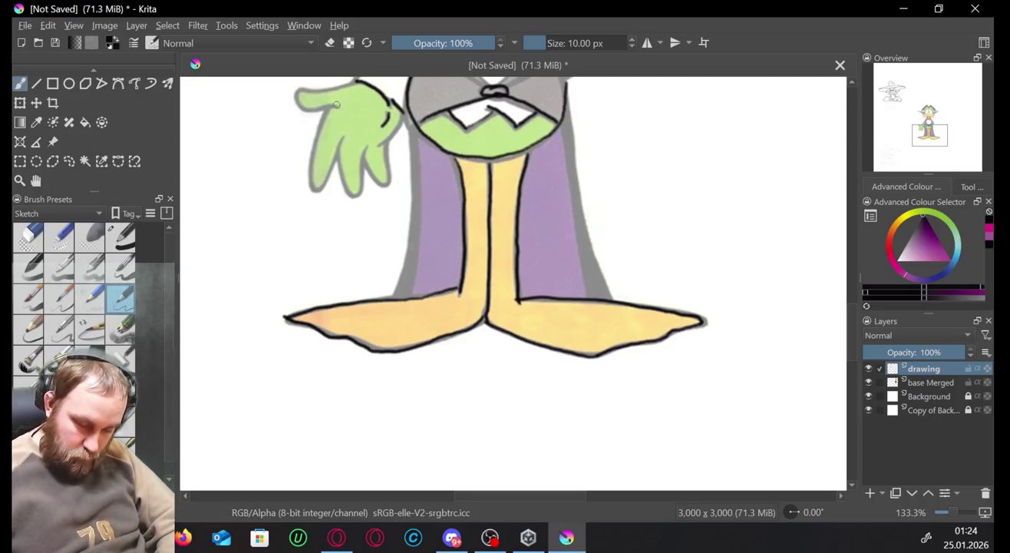
Ink the hand's top-left edge, the outline around the fingers, and its right side.
drag(325, 109, 297, 93)
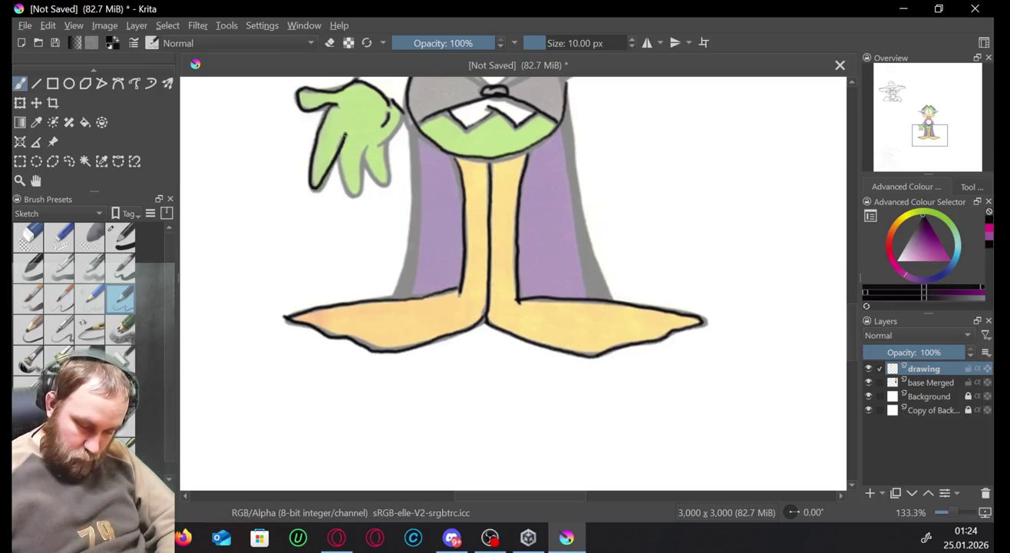
drag(346, 133, 343, 172)
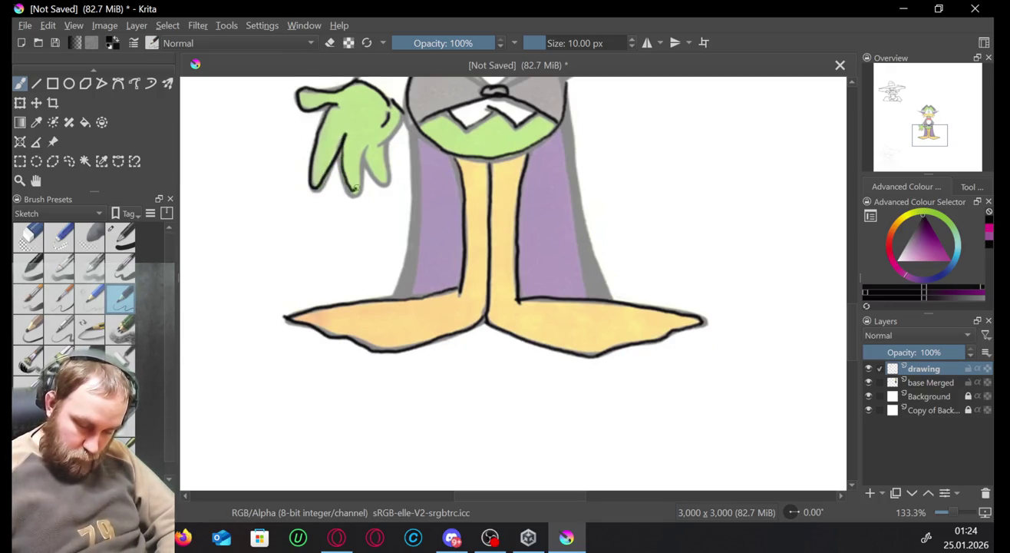
key(ctrl+z)
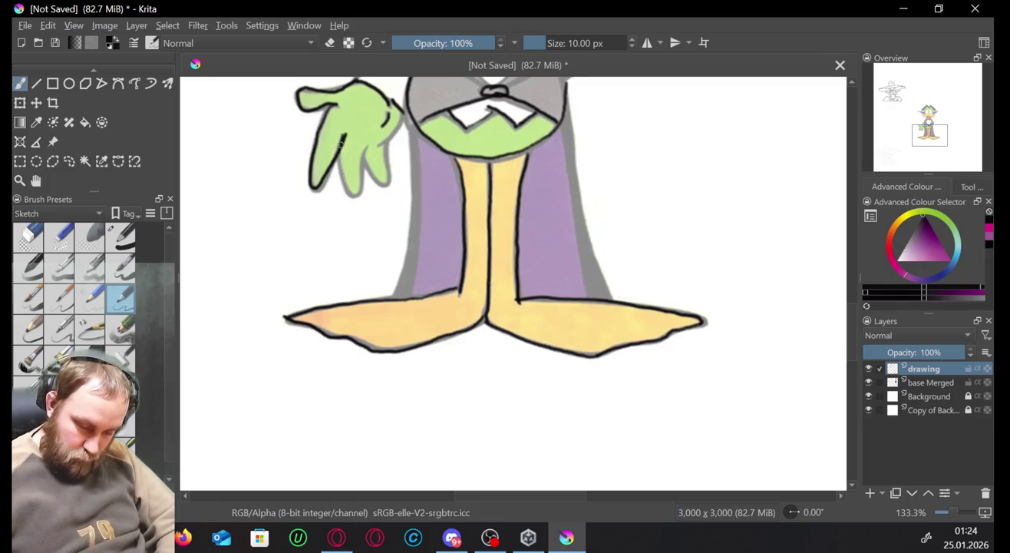
drag(340, 142, 365, 145)
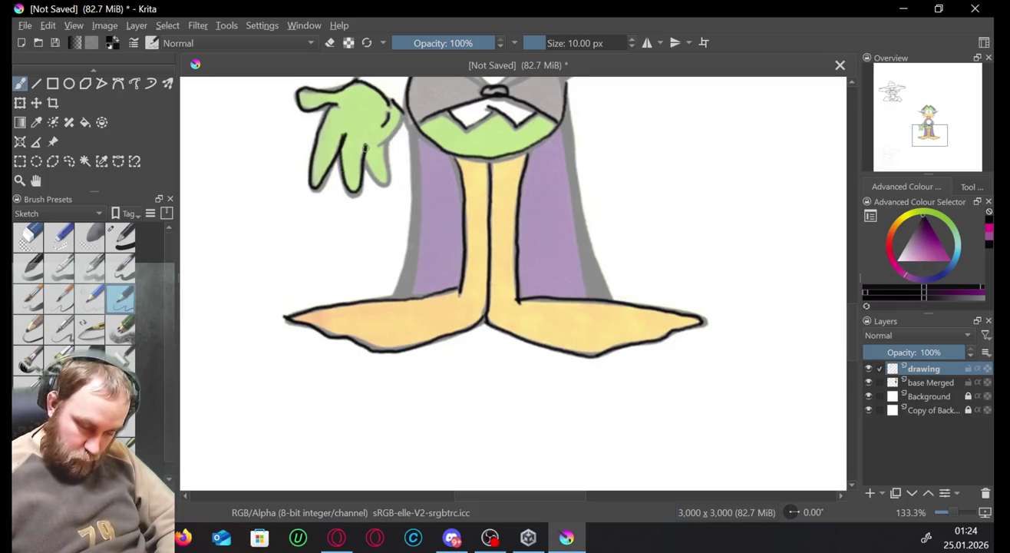
drag(381, 179, 406, 109)
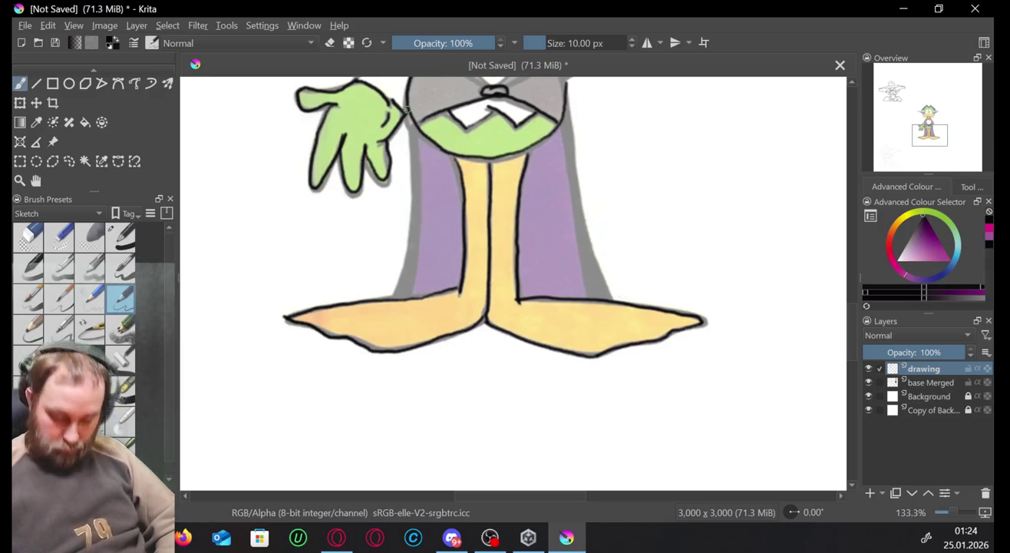
click(334, 541)
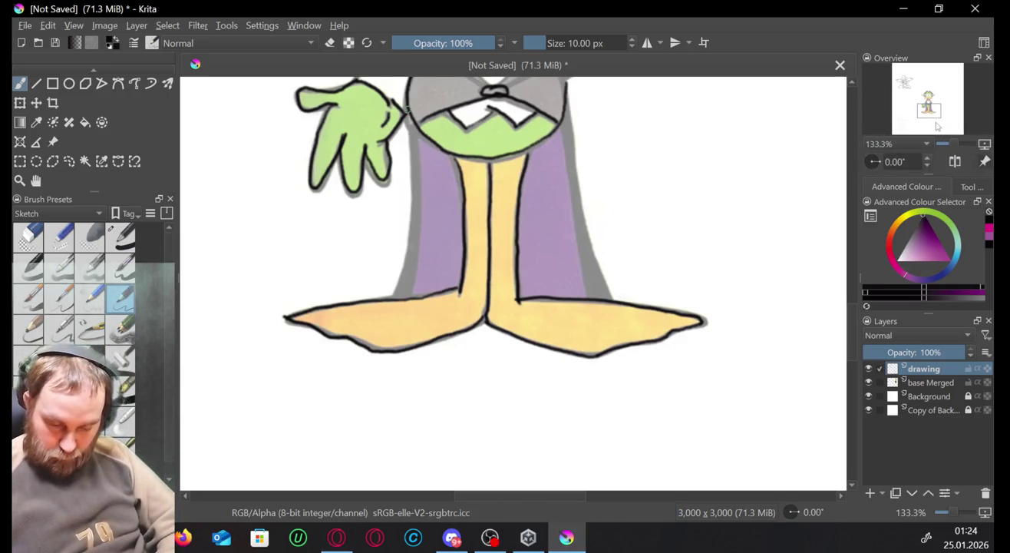
mouse_move(939, 126)
mouse_down()
mouse_move(935, 106)
mouse_move(951, 111)
mouse_up()
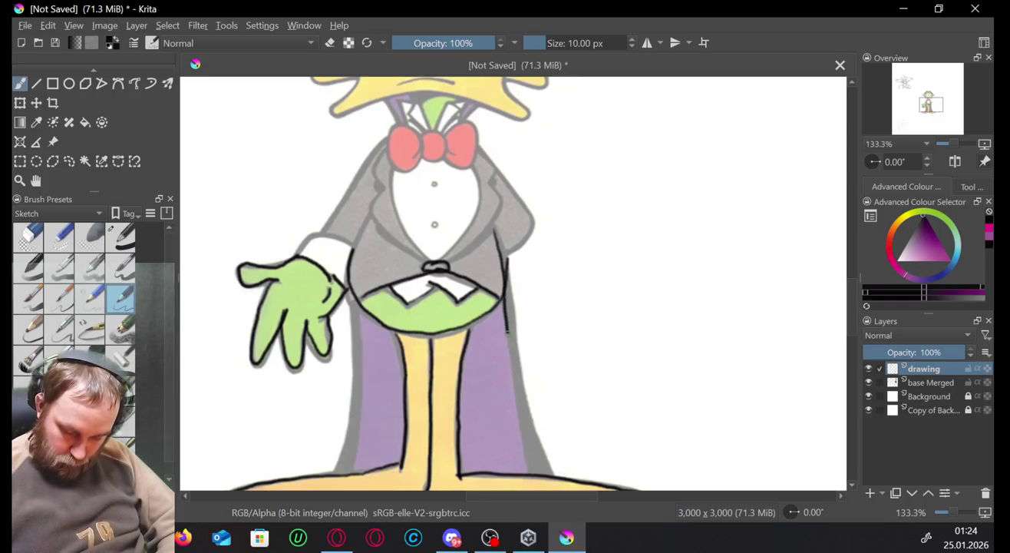
Trace the cape's right edge in black down to the base, redoing misstrokes.
drag(510, 364, 512, 413)
key(ctrl+z)
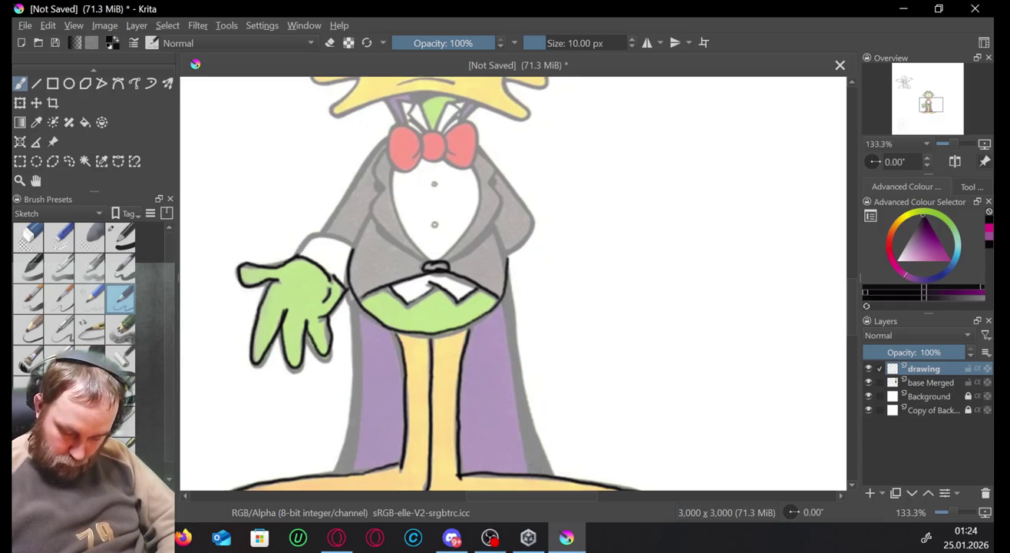
drag(528, 474, 521, 441)
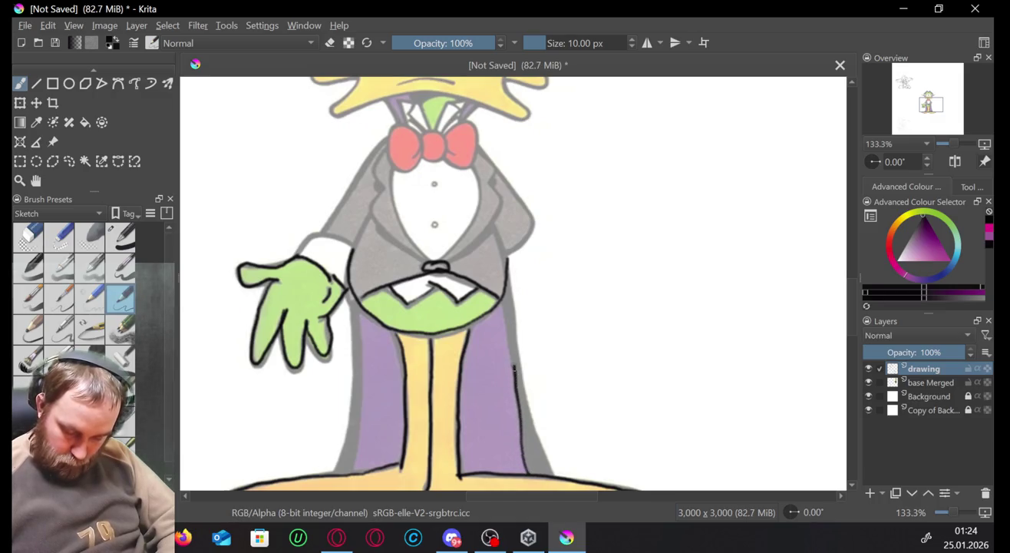
key(ctrl+z)
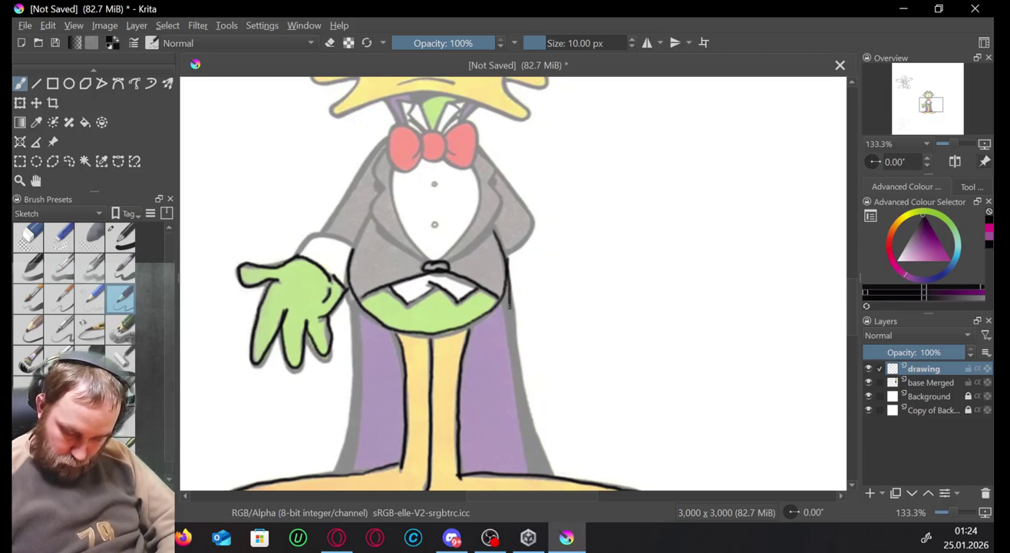
drag(510, 308, 527, 437)
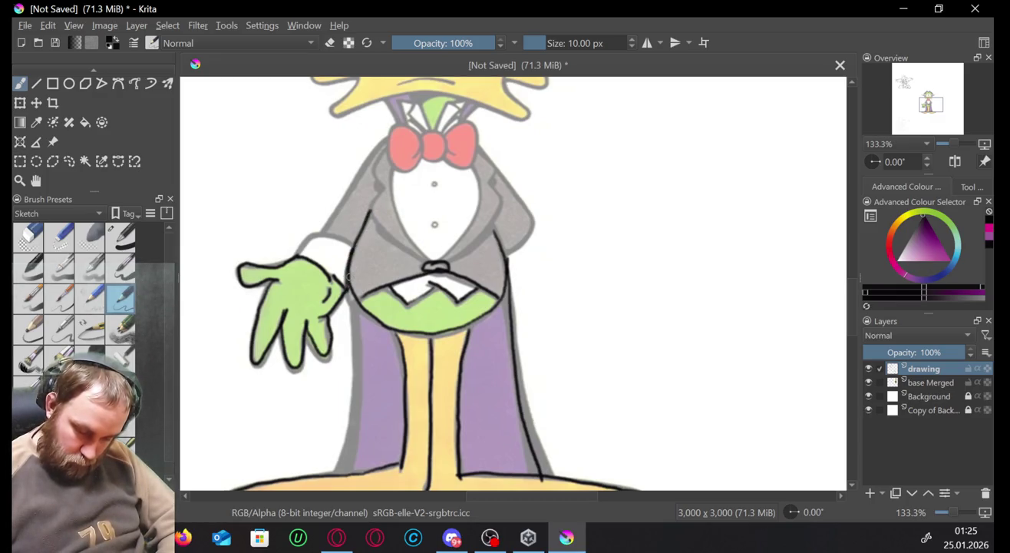
Ink the jacket's left edge beside the hand down to the base, and extend the sleeve outline.
drag(348, 267, 346, 302)
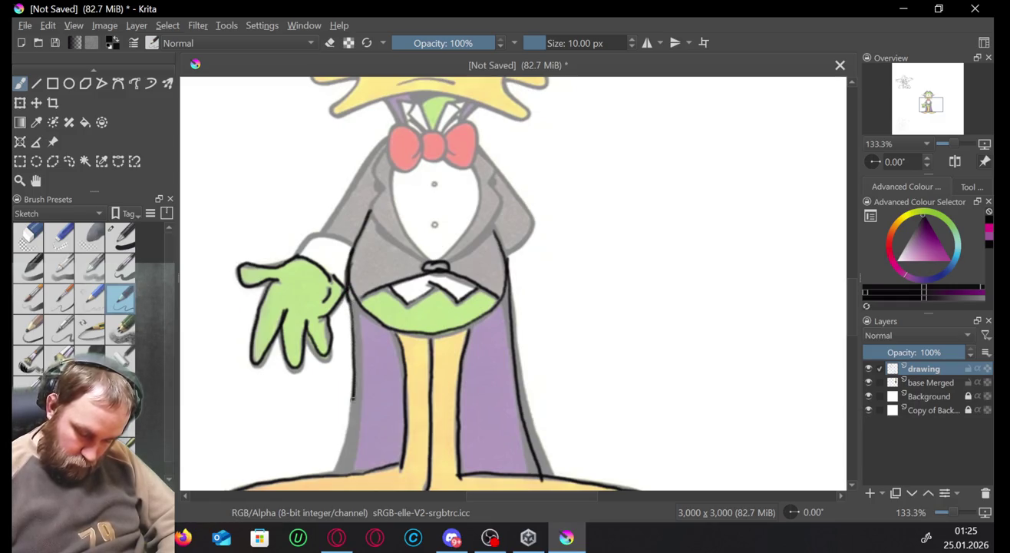
drag(353, 397, 331, 471)
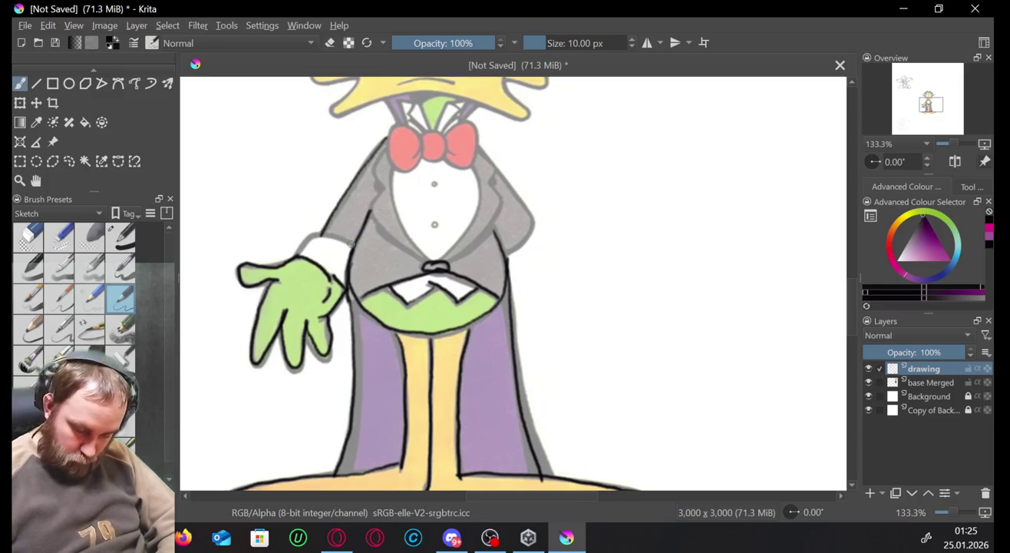
mouse_move(306, 235)
mouse_down()
mouse_move(296, 254)
mouse_move(339, 240)
mouse_up()
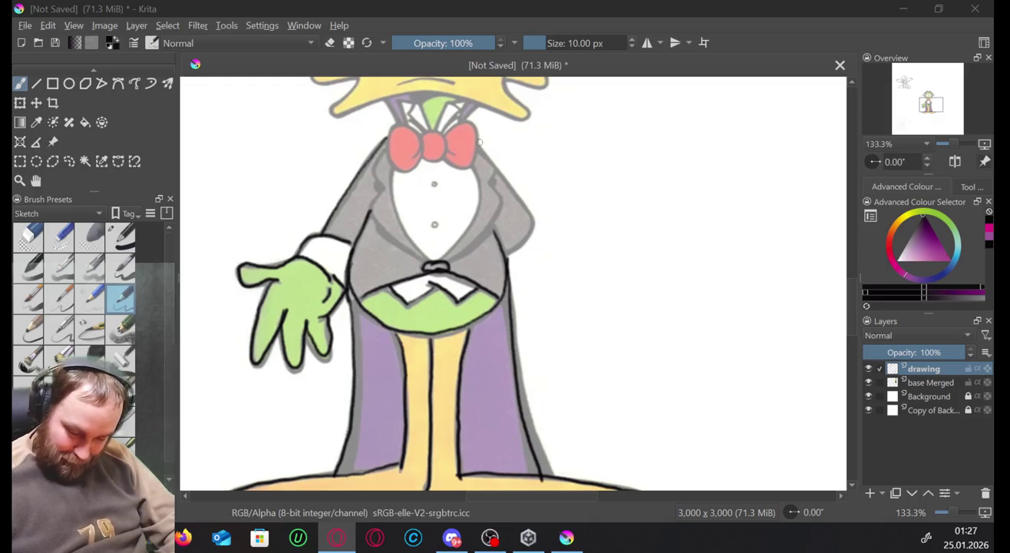
Ink the jacket's right edge from below the bow tie, retrying until it sits right.
mouse_move(477, 139)
mouse_down()
mouse_move(515, 185)
mouse_move(509, 251)
mouse_up()
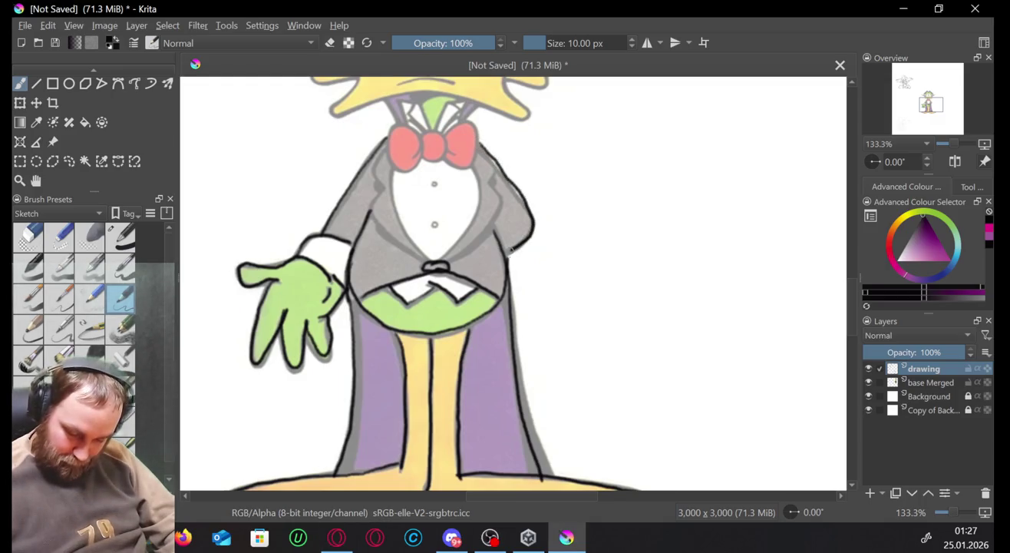
key(ctrl+z)
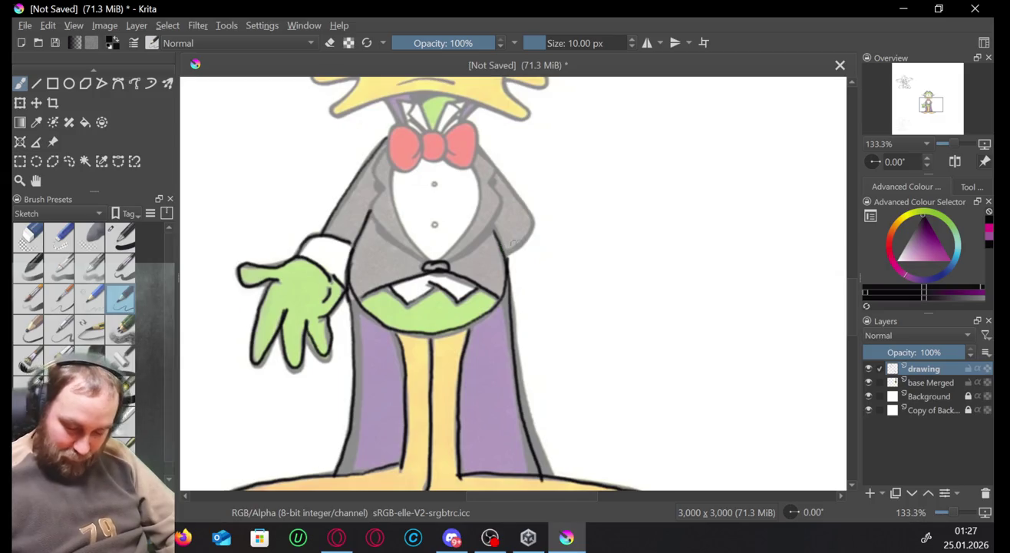
drag(526, 233, 514, 247)
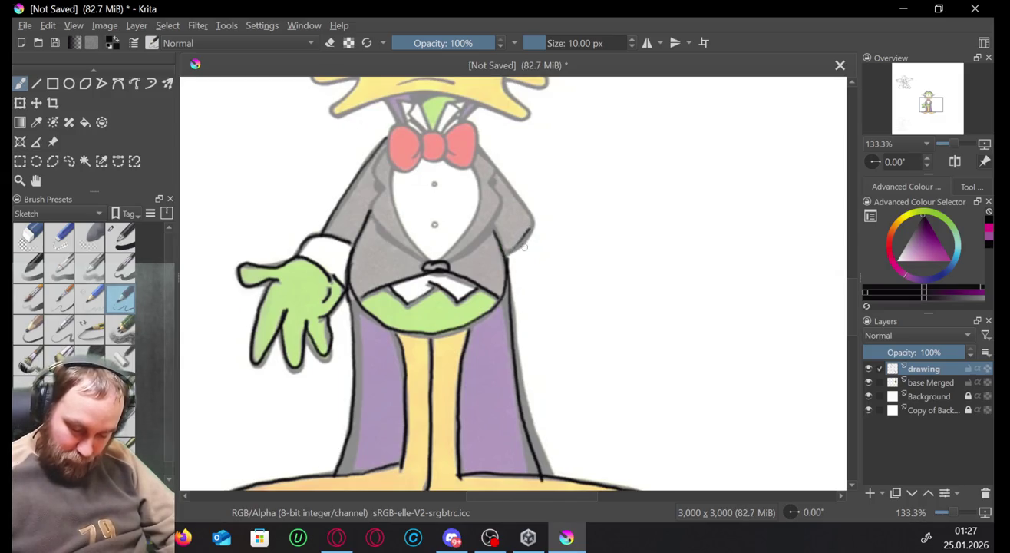
key(ctrl+z)
mouse_move(479, 141)
mouse_down()
mouse_move(503, 175)
mouse_move(506, 251)
mouse_up()
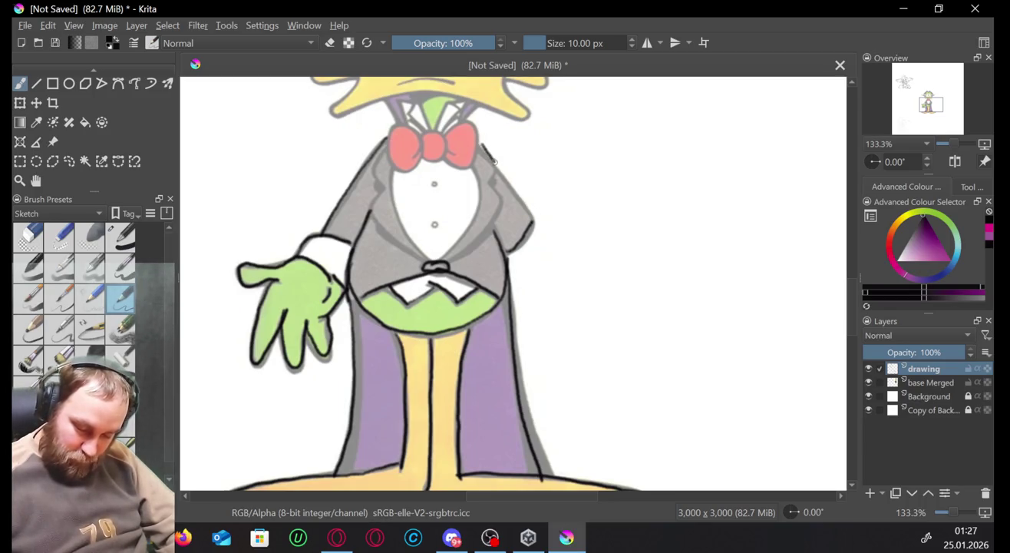
key(ctrl+z)
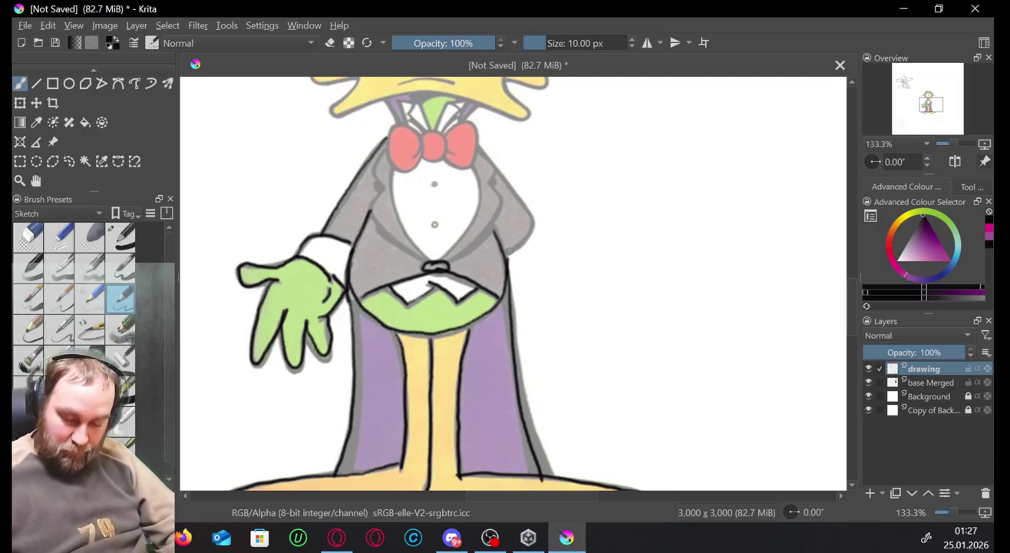
mouse_move(531, 228)
mouse_down()
mouse_move(519, 192)
mouse_move(471, 136)
mouse_up()
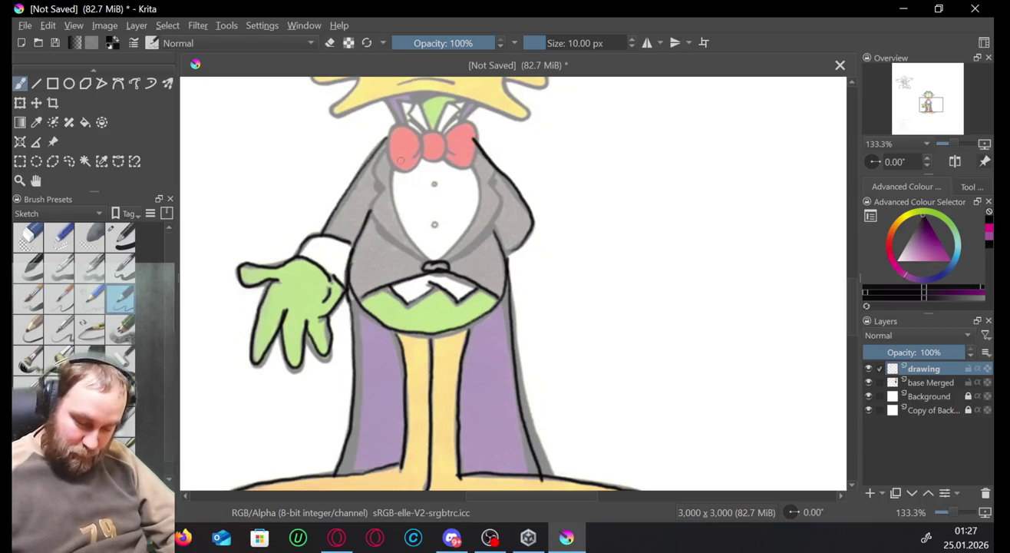
Outline the shirt front's left edge in black.
drag(396, 199, 430, 259)
key(ctrl+z)
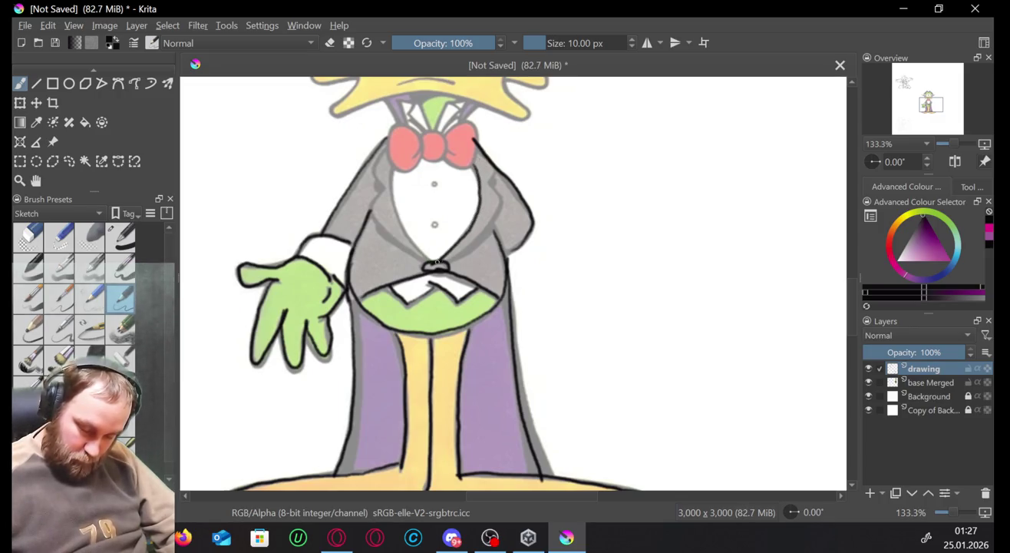
drag(396, 165, 405, 222)
key(ctrl+z)
mouse_move(394, 164)
mouse_down()
mouse_move(404, 220)
mouse_move(432, 263)
mouse_up()
Dab two solid black shirt buttons, then ink a jacket front line and the bow tie's right edge.
drag(435, 221, 436, 223)
click(434, 181)
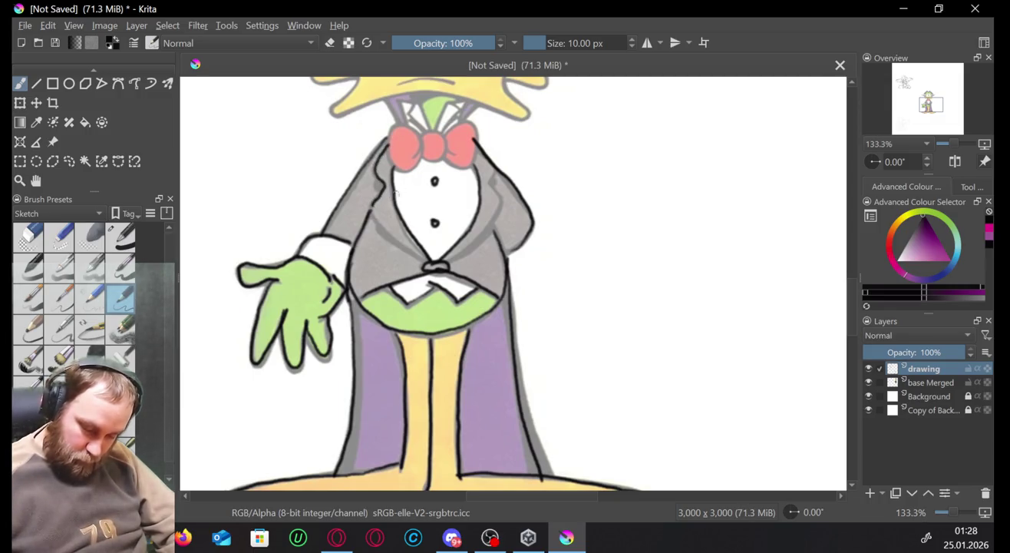
drag(371, 208, 378, 222)
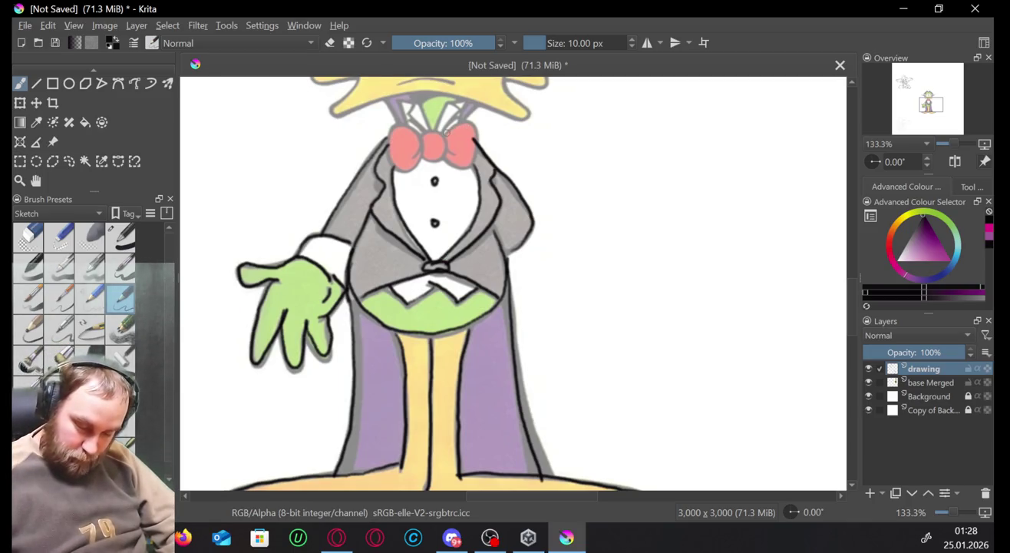
drag(463, 123, 460, 163)
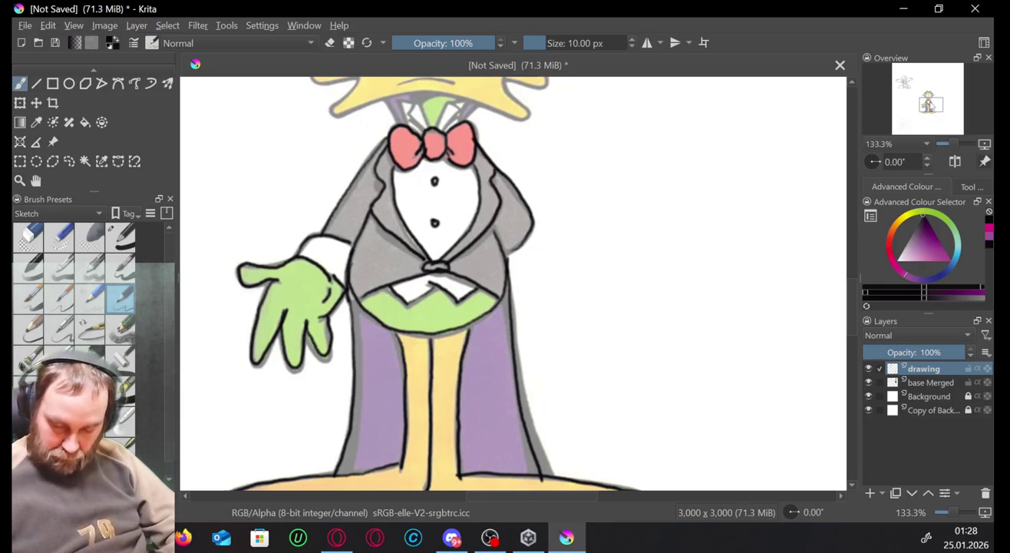
Bring the duck's head into view and ink the neck outline.
scroll(418, 143, up, 5)
drag(417, 142, 462, 171)
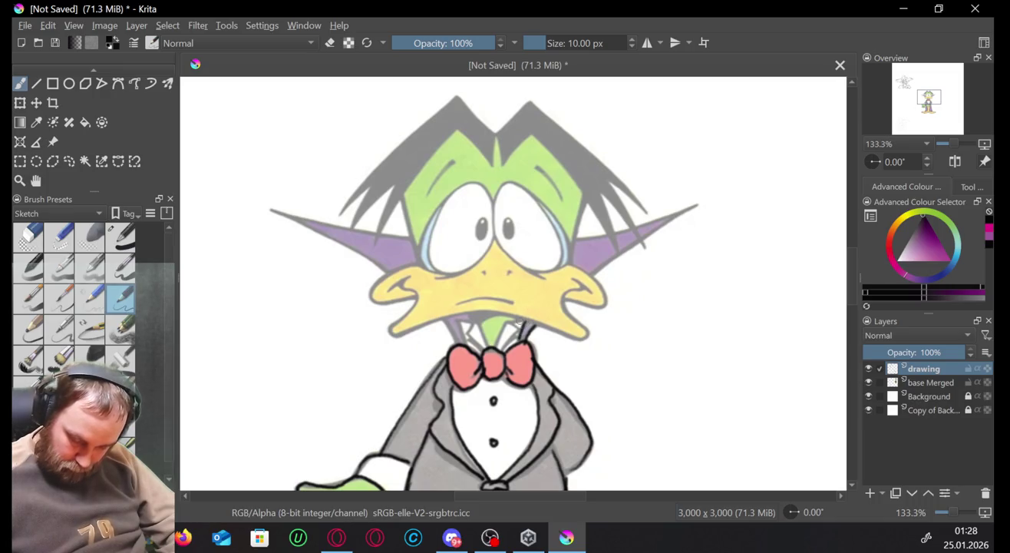
drag(508, 322, 495, 347)
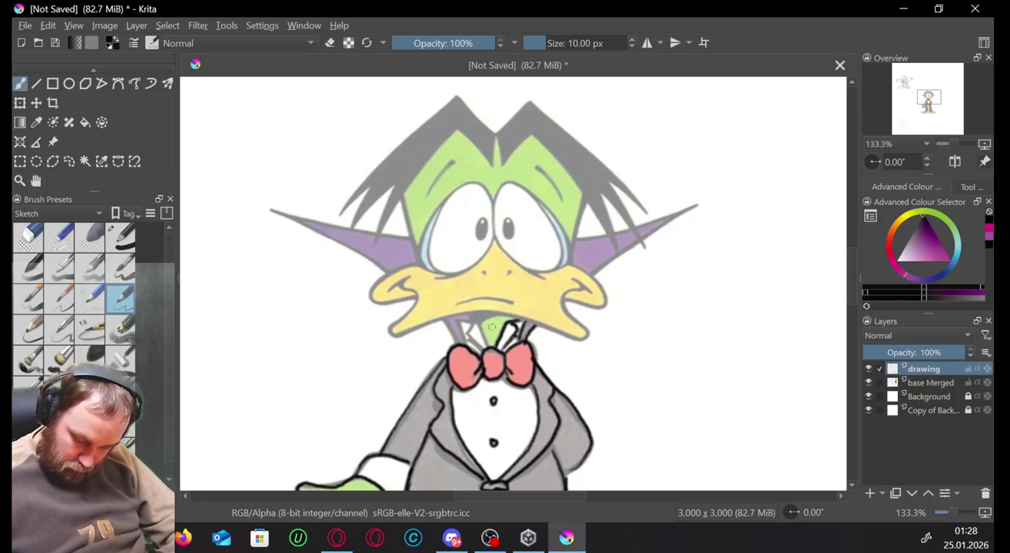
mouse_move(476, 324)
mouse_down()
mouse_move(490, 346)
mouse_move(469, 336)
mouse_up()
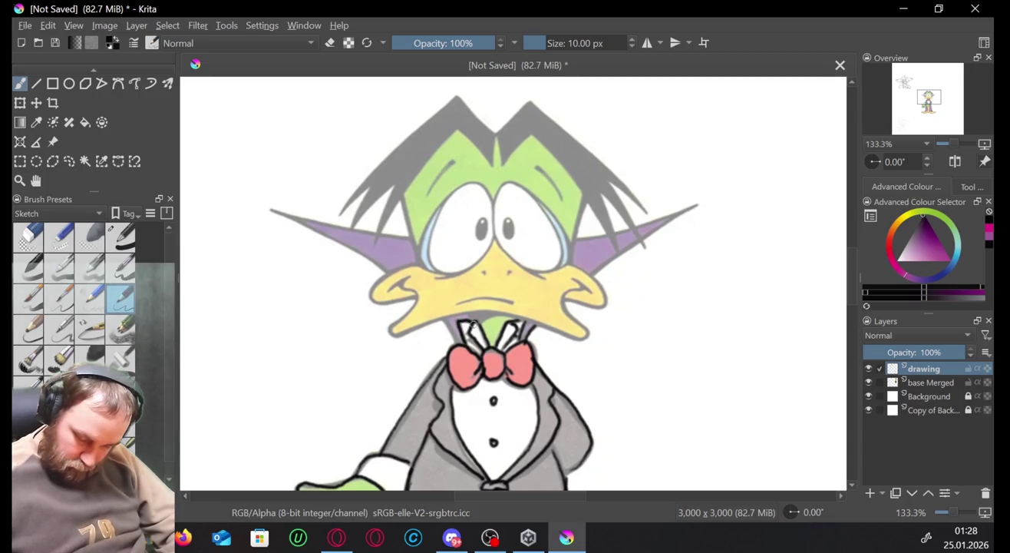
key(ctrl+z)
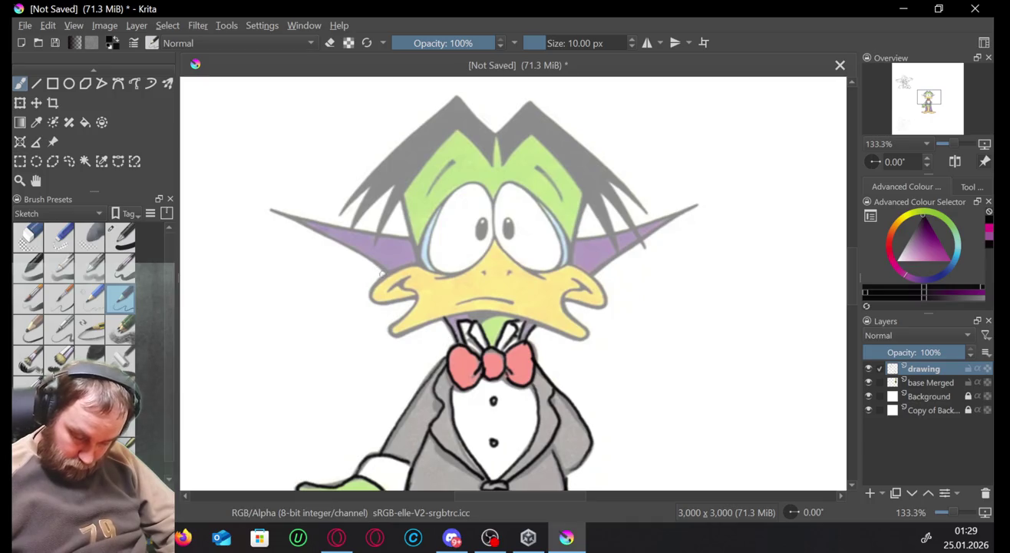
Ink the upper and lower edges of both ears out to their tips.
drag(384, 267, 268, 204)
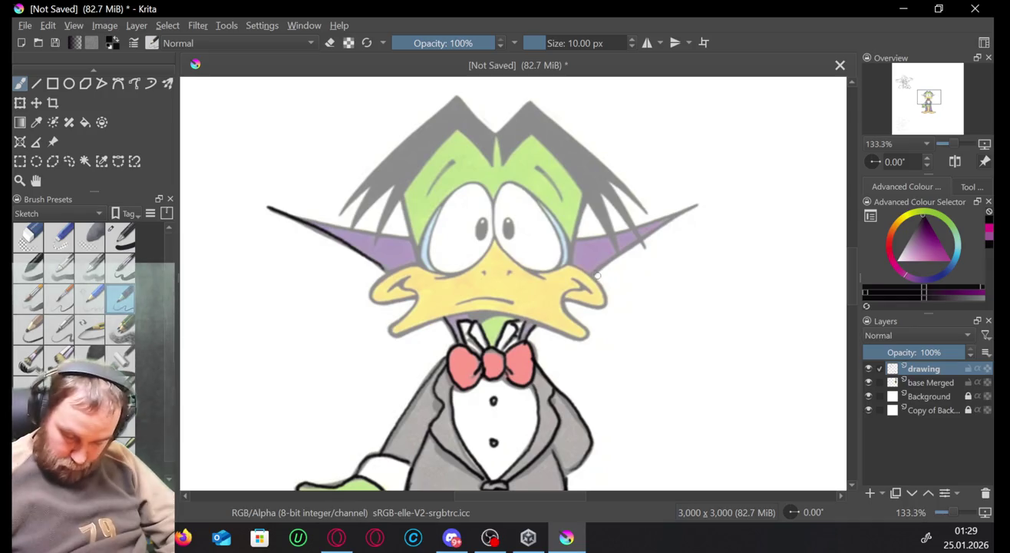
drag(594, 272, 698, 204)
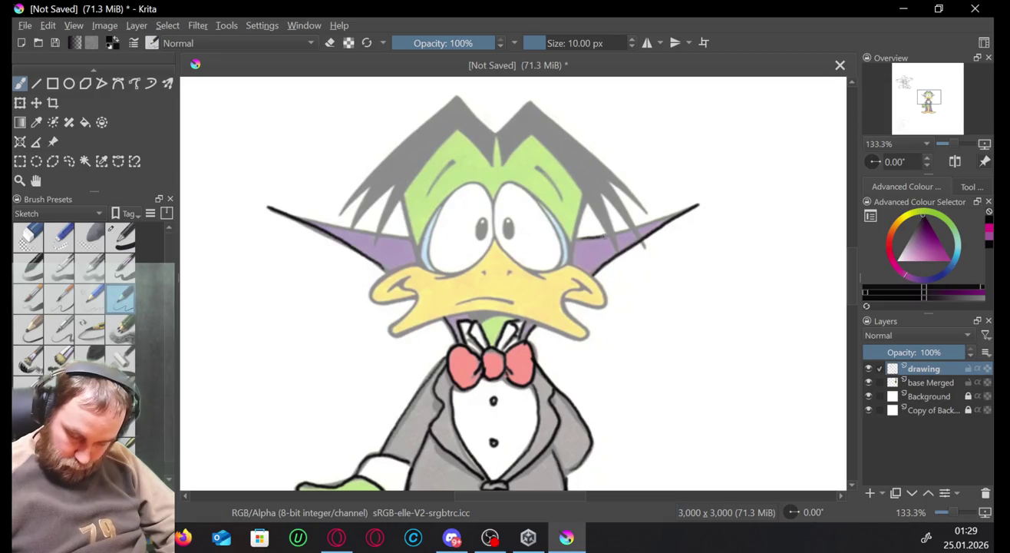
drag(600, 240, 670, 209)
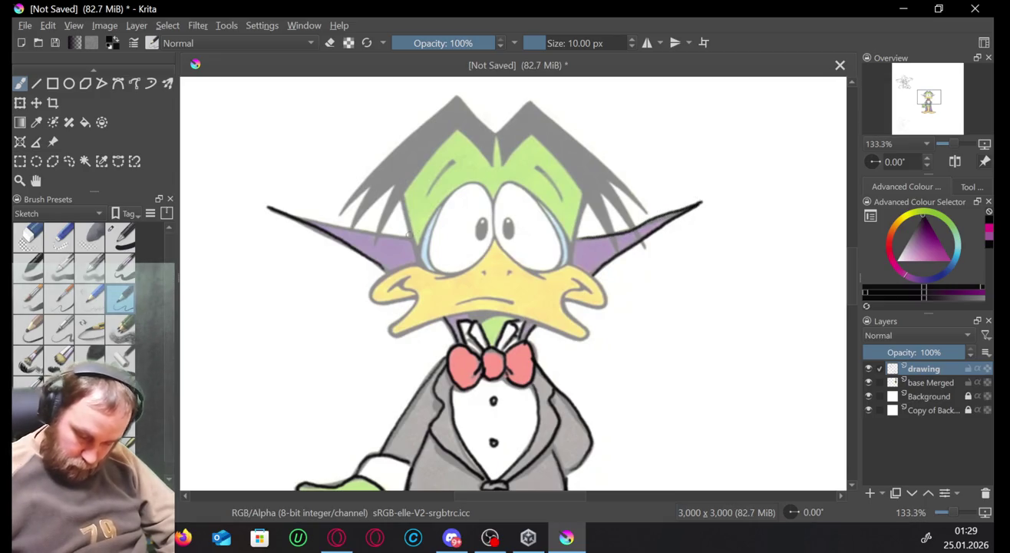
drag(406, 237, 269, 203)
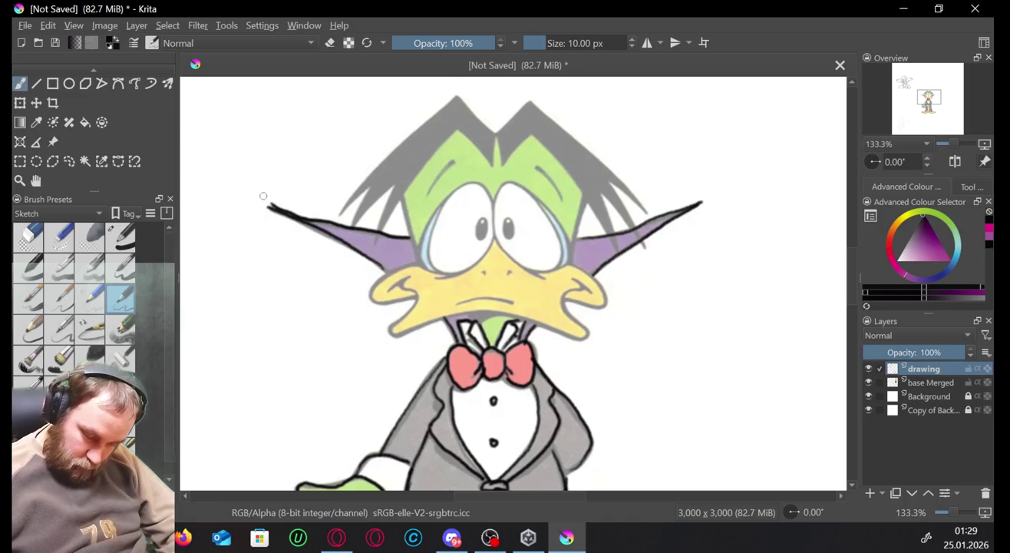
key(ctrl+z)
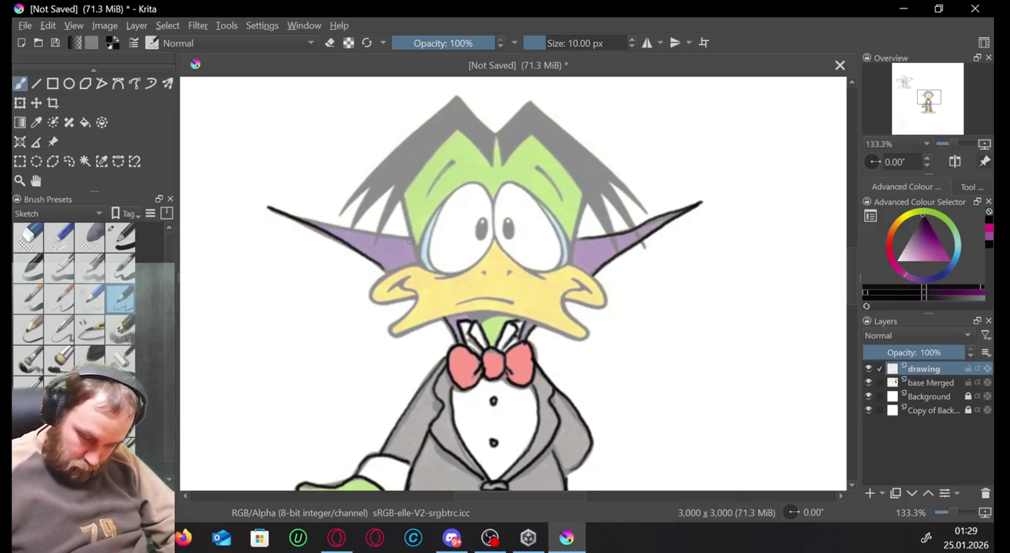
drag(388, 235, 267, 205)
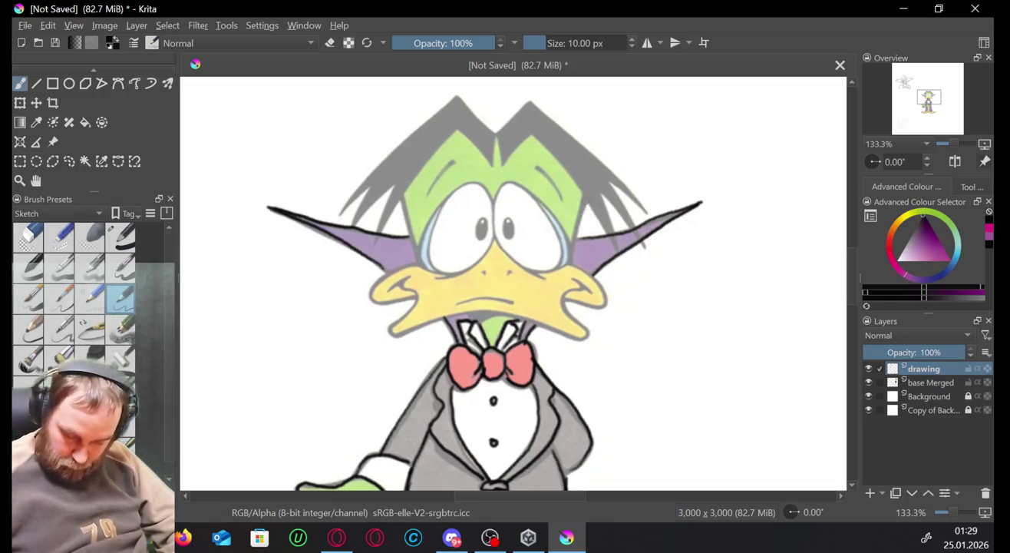
Outline the right side of the face, the beak's lower edge and the mouth line.
drag(587, 193, 570, 258)
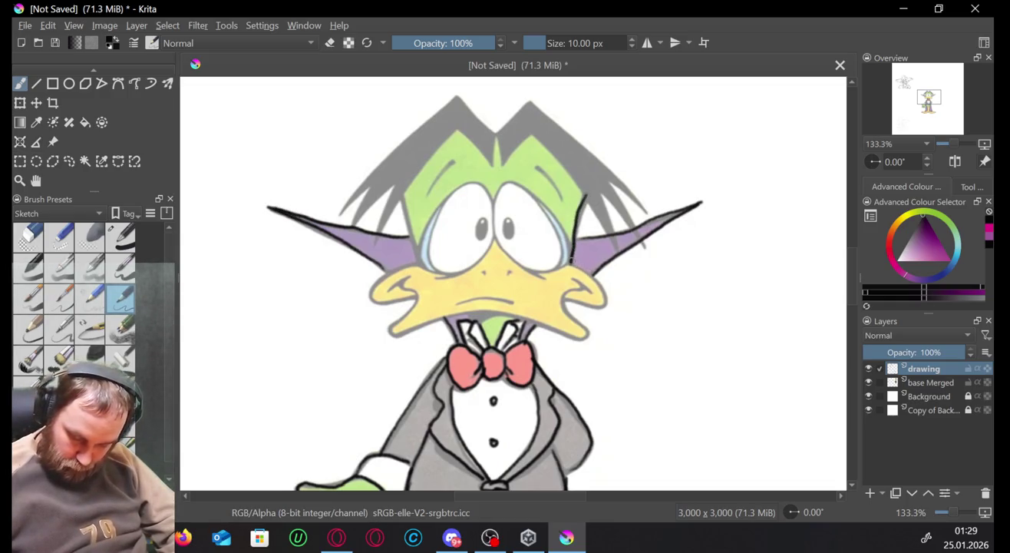
drag(601, 287, 606, 303)
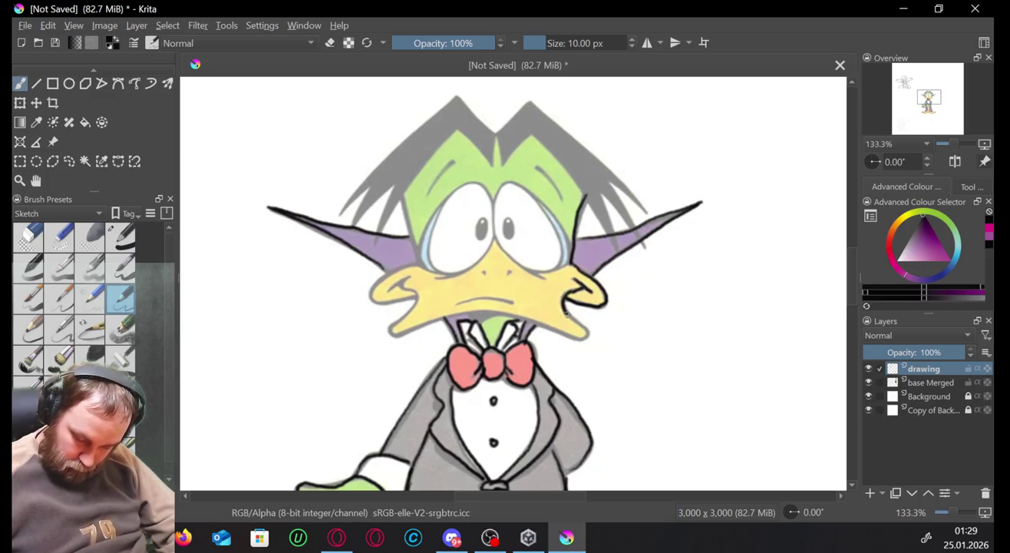
mouse_move(583, 336)
mouse_down()
mouse_move(443, 312)
mouse_move(393, 336)
mouse_up()
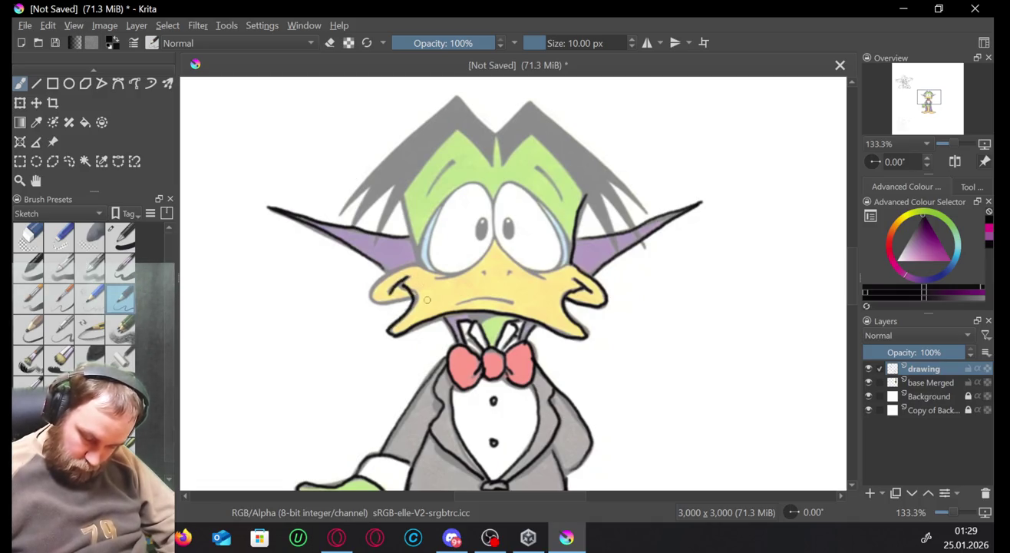
drag(395, 301, 380, 275)
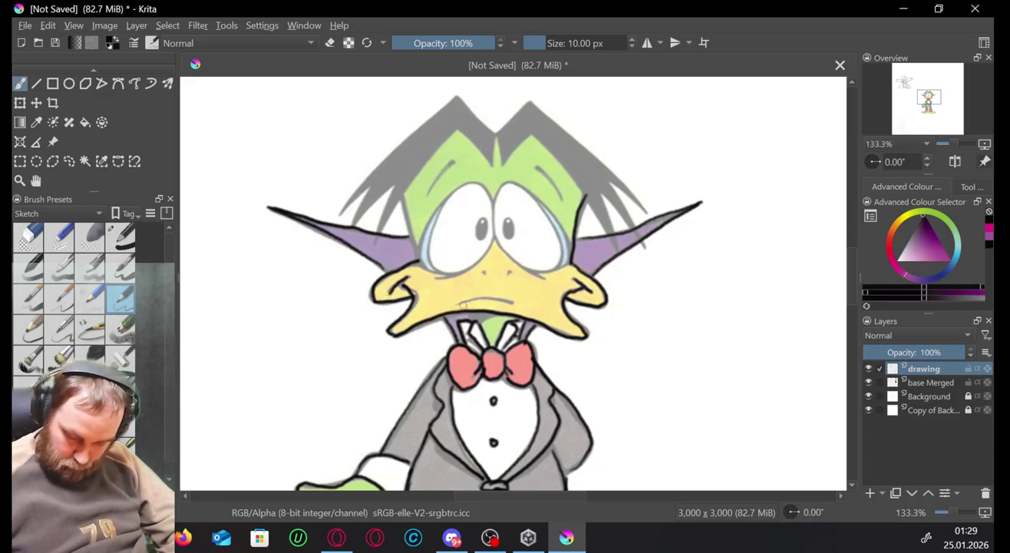
key(ctrl+z)
drag(463, 299, 514, 302)
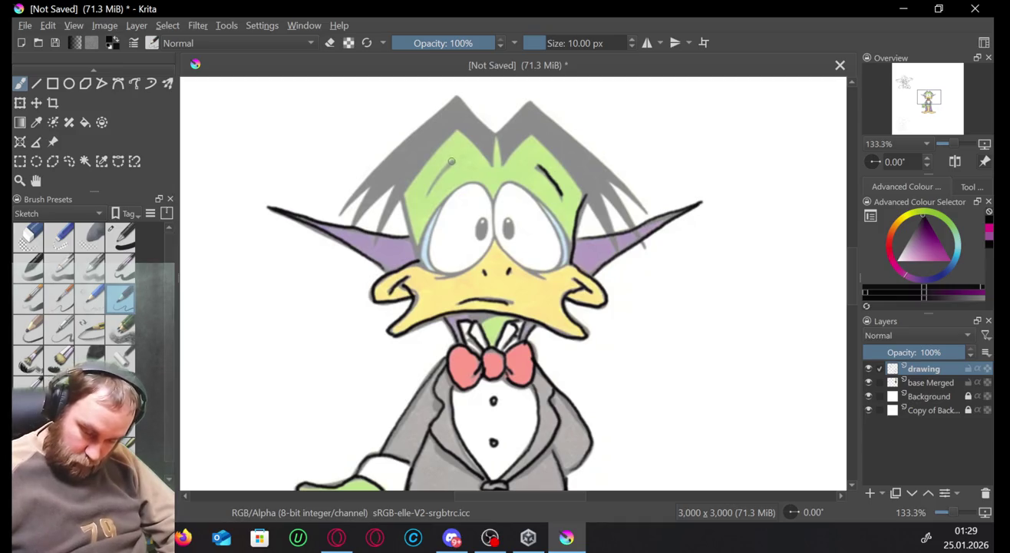
Ink the line running down between the eyes.
mouse_move(453, 159)
mouse_down()
mouse_move(428, 195)
mouse_move(419, 265)
mouse_up()
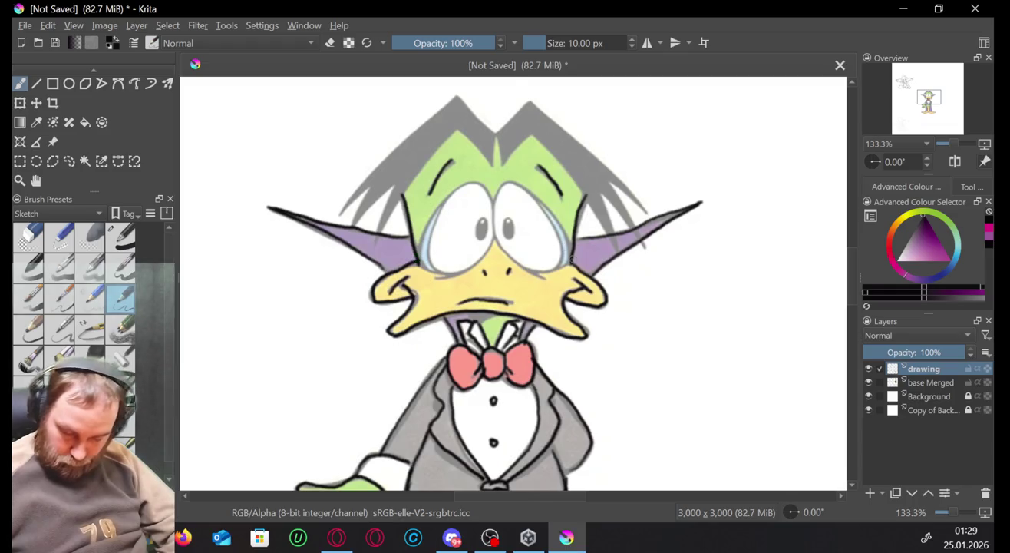
key(ctrl+z)
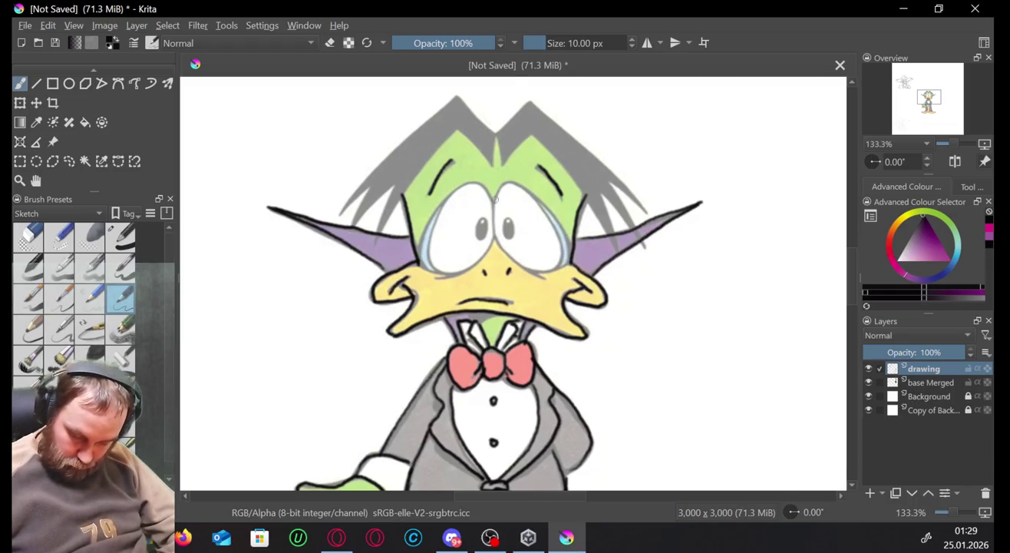
drag(495, 199, 497, 241)
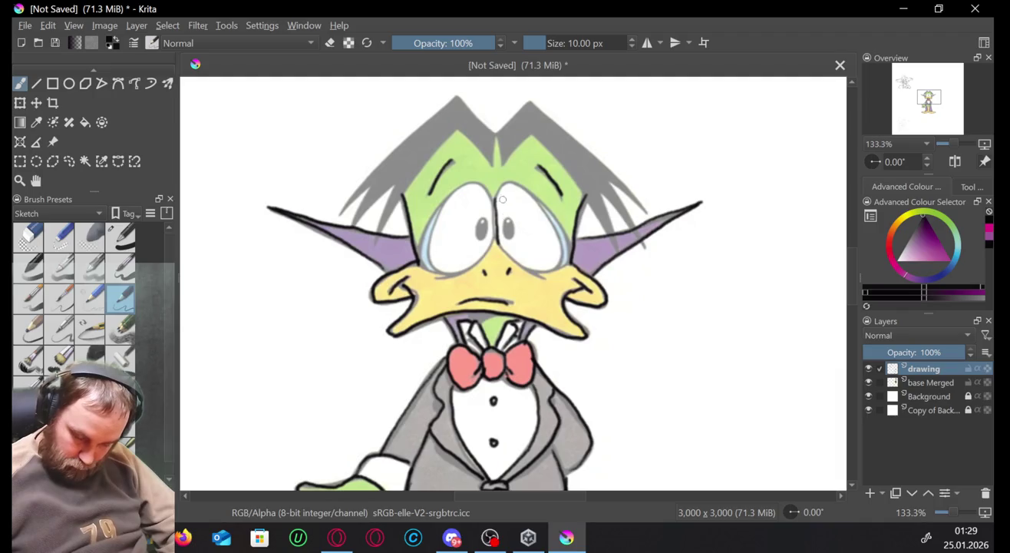
mouse_move(494, 222)
mouse_down()
mouse_move(505, 250)
mouse_move(535, 275)
mouse_up()
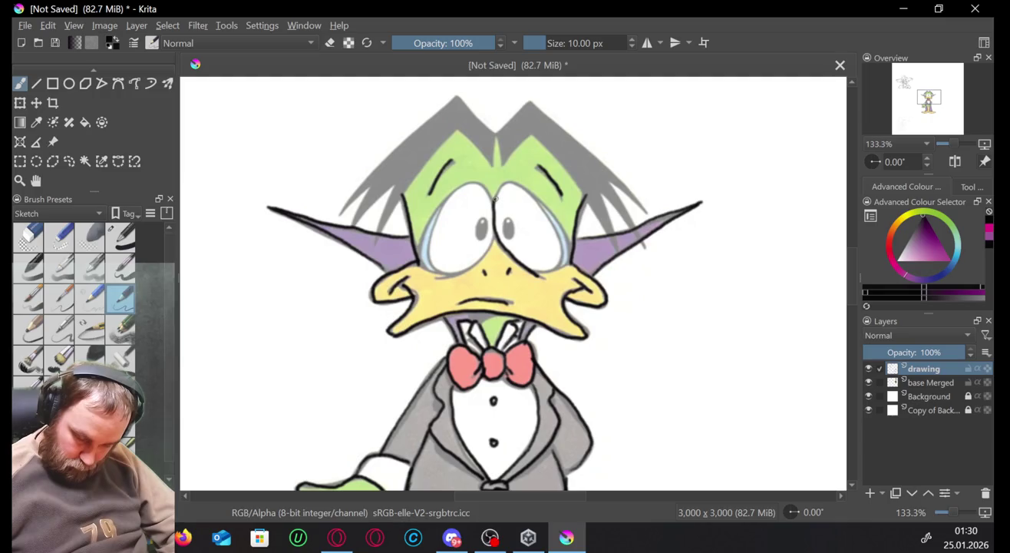
Outline the top and right side of the right eye, retrying misstrokes.
mouse_move(505, 185)
mouse_down()
mouse_move(547, 207)
mouse_move(561, 262)
mouse_up()
key(ctrl+z)
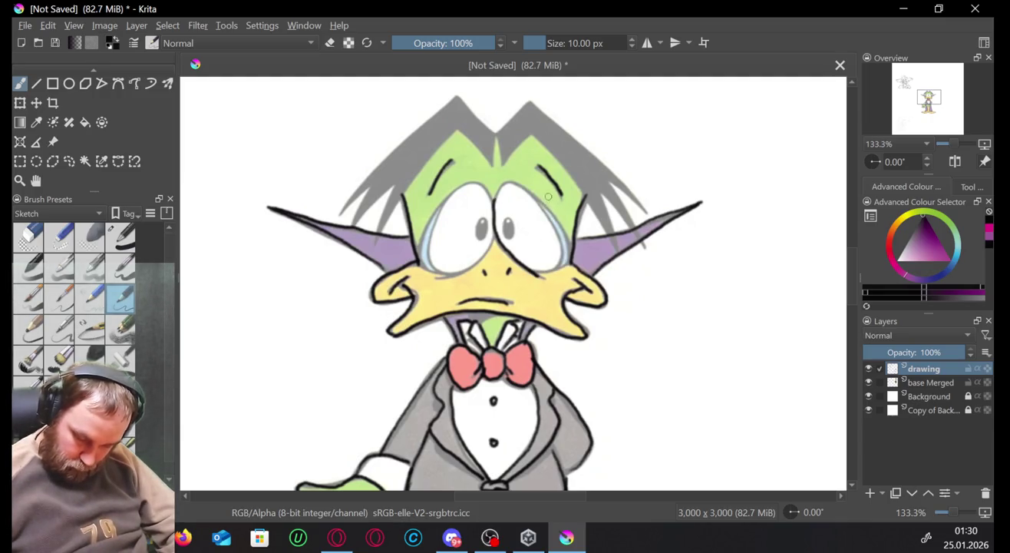
mouse_move(499, 201)
mouse_down()
mouse_move(510, 185)
mouse_move(543, 203)
mouse_move(559, 263)
mouse_up()
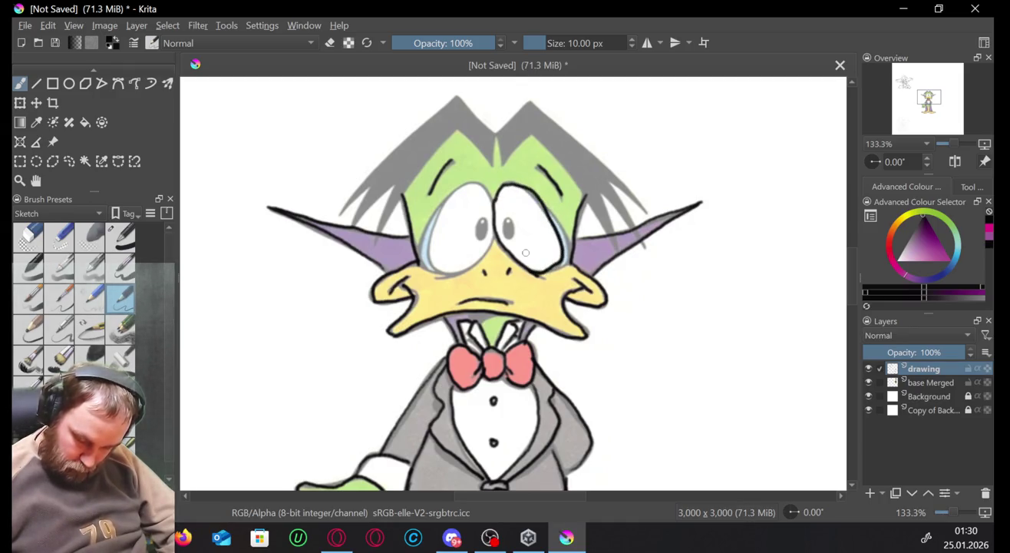
key(ctrl+z)
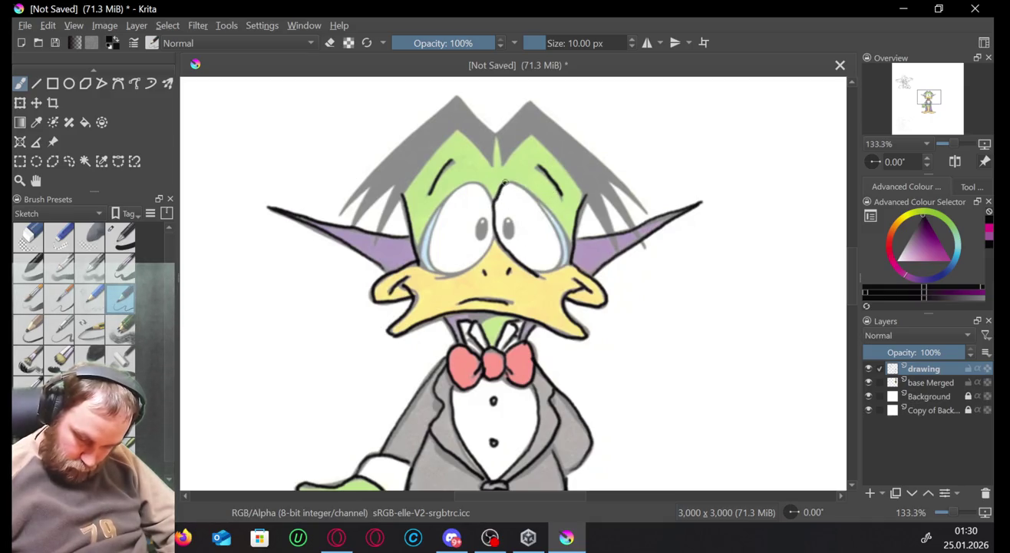
mouse_move(504, 183)
mouse_down()
mouse_move(532, 191)
mouse_move(556, 230)
mouse_move(562, 224)
mouse_move(568, 269)
mouse_move(530, 274)
mouse_up()
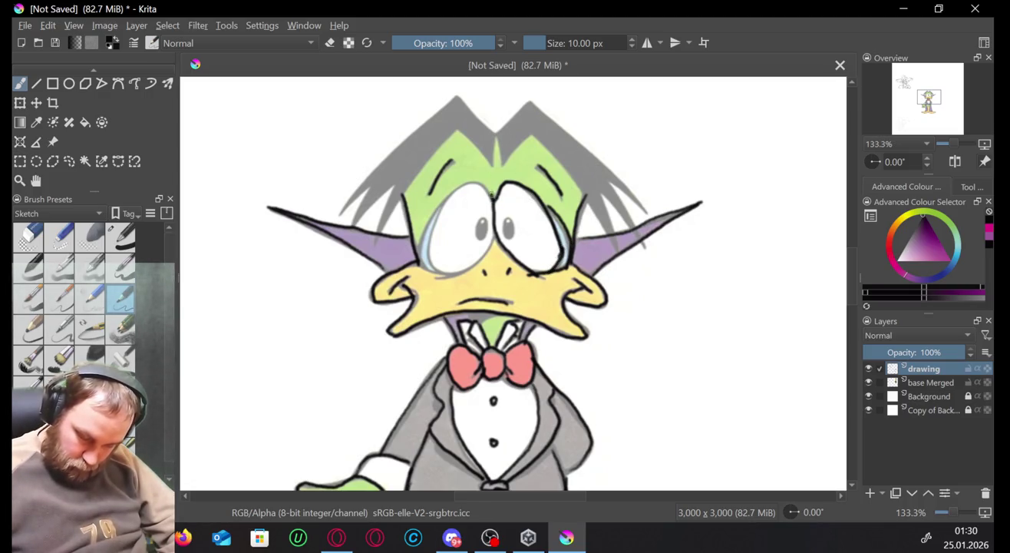
Ink the left eye's left edge down its full length.
mouse_move(445, 200)
mouse_down()
mouse_move(432, 247)
mouse_move(464, 268)
mouse_move(434, 269)
mouse_up()
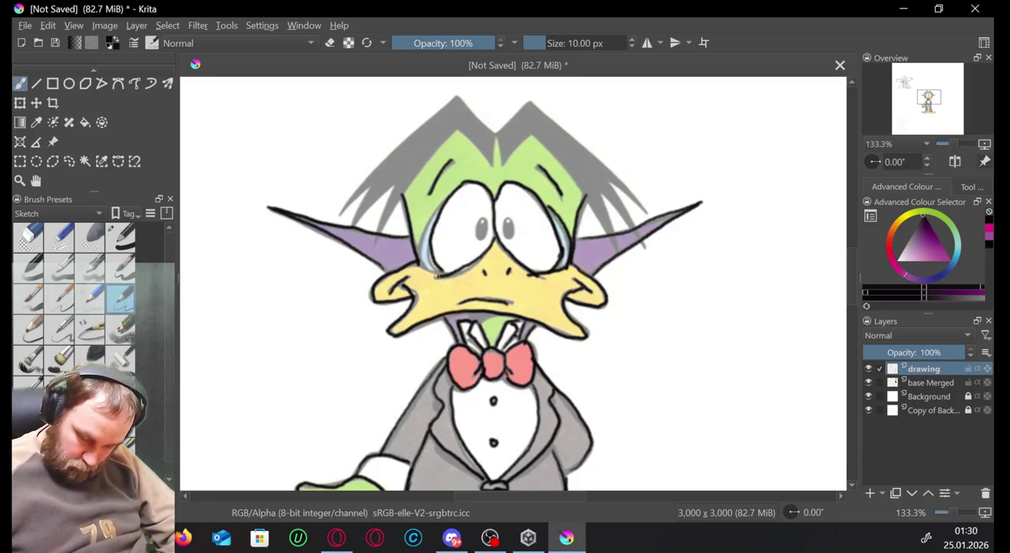
mouse_move(436, 207)
mouse_down()
mouse_move(422, 262)
mouse_move(438, 273)
mouse_up()
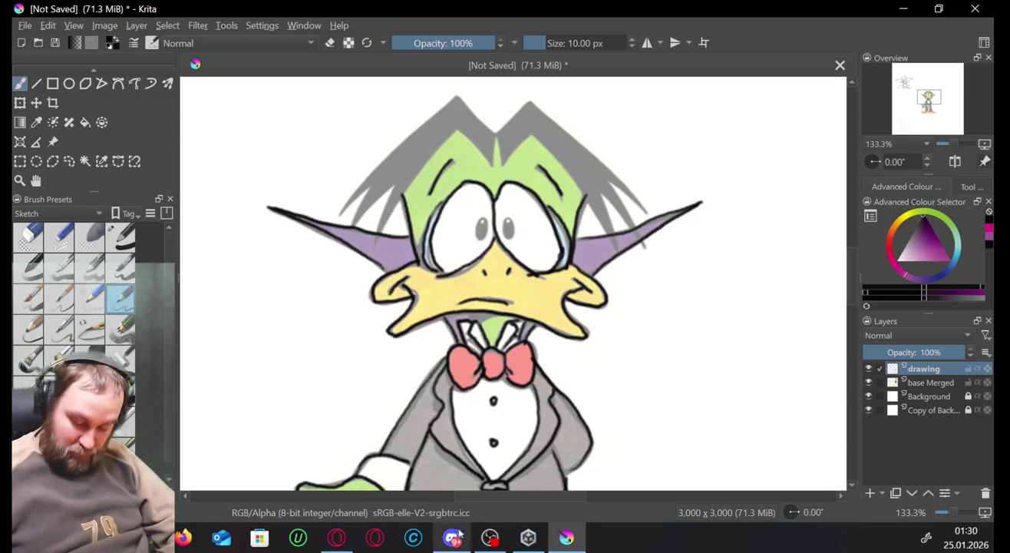
click(330, 539)
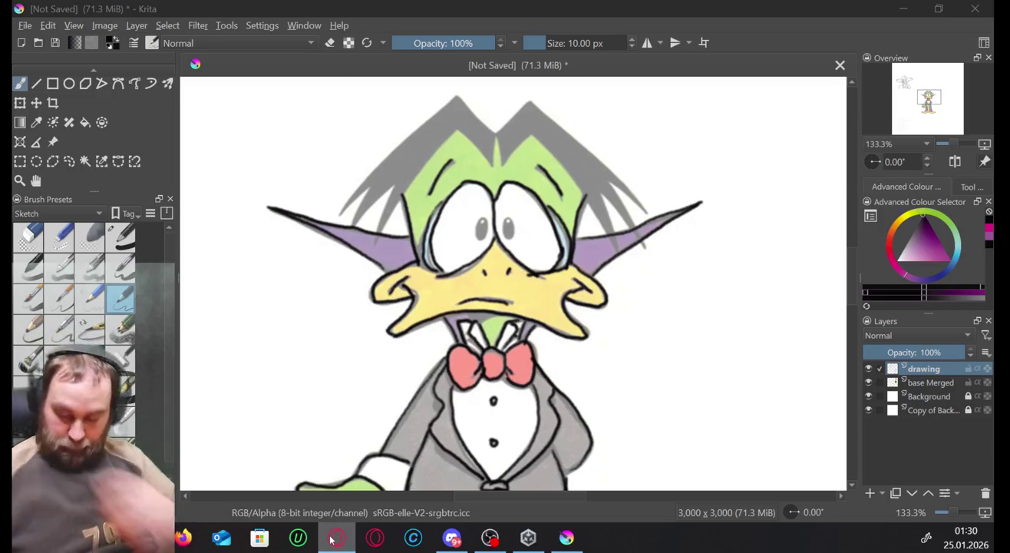
Hide and reshow the base Merged reference to check the line art, then paint the right pupil.
click(872, 384)
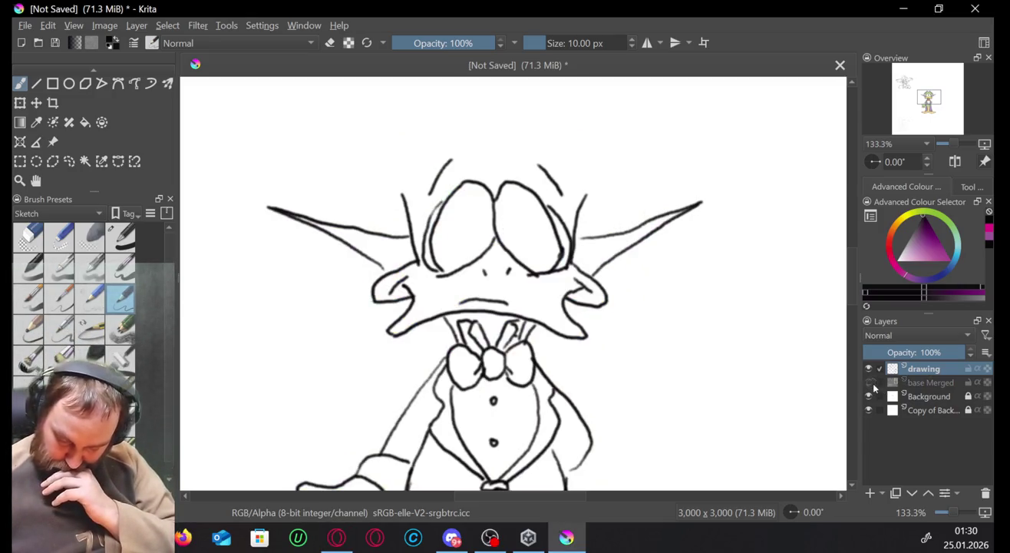
click(871, 383)
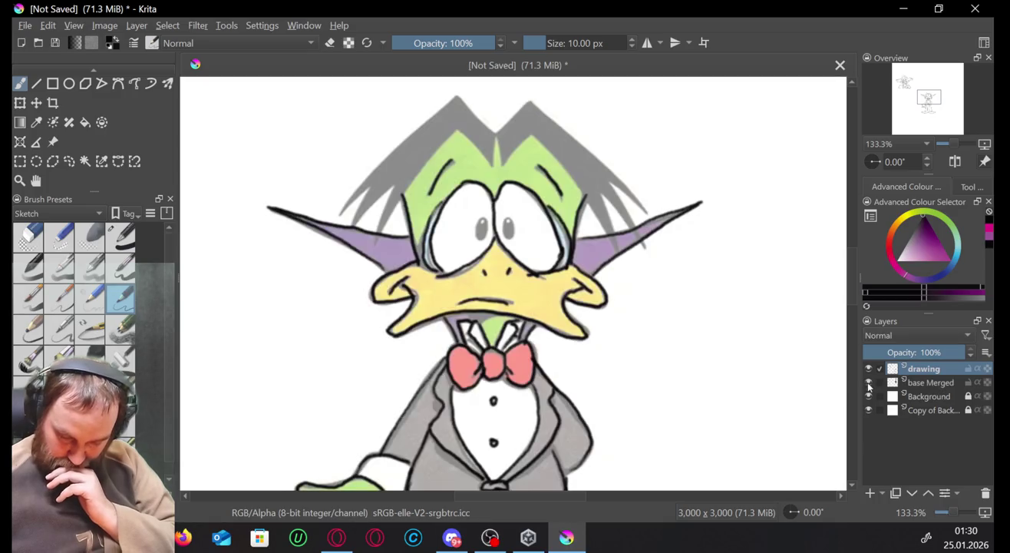
click(871, 383)
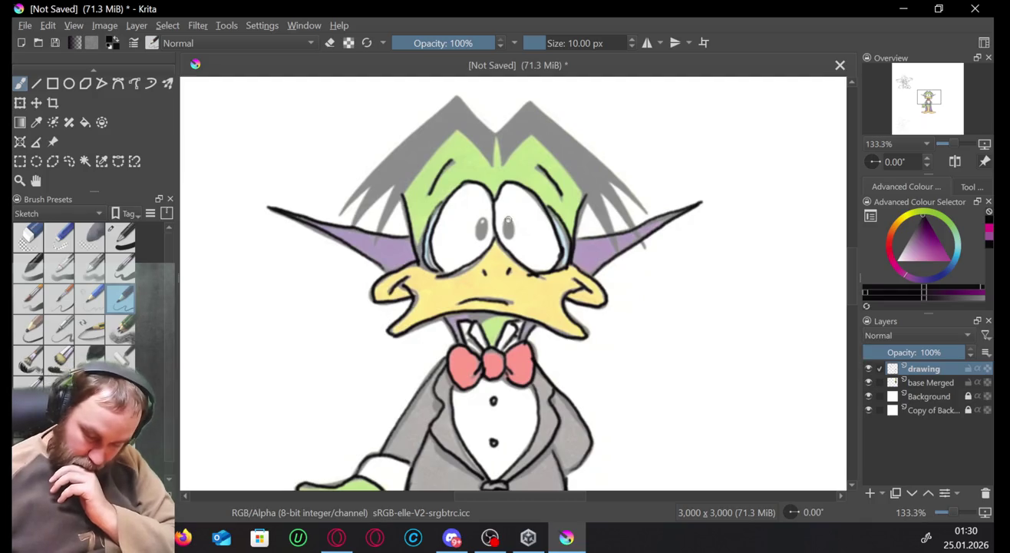
mouse_move(507, 221)
mouse_down()
mouse_move(511, 229)
mouse_move(482, 233)
mouse_up()
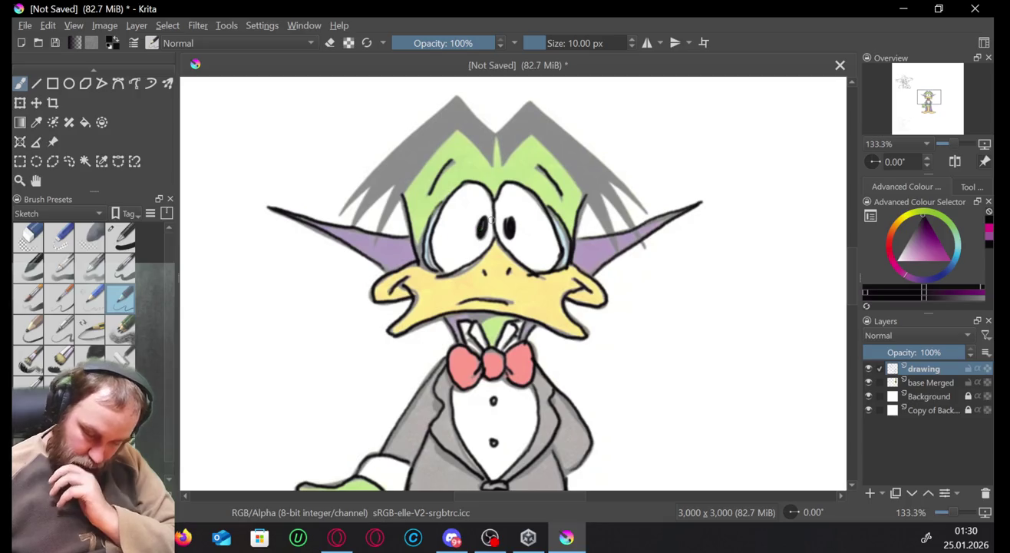
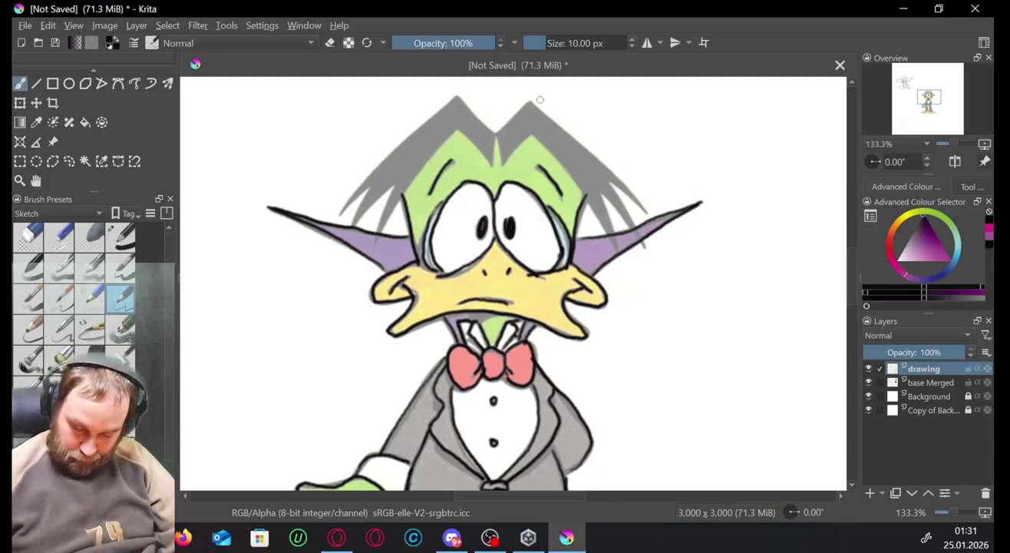
Ink and hatch the right edge of the duck's hair, undoing one misplaced stroke.
mouse_move(532, 100)
mouse_down()
mouse_move(634, 192)
mouse_move(535, 106)
mouse_move(498, 129)
mouse_up()
key(ctrl+z)
key(ctrl+z)
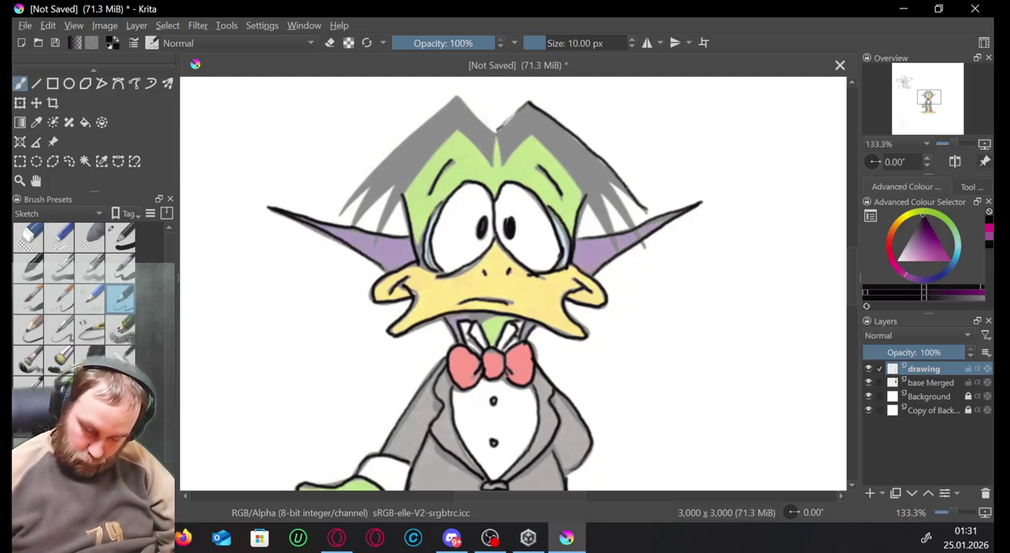
drag(628, 191, 647, 210)
drag(610, 179, 649, 248)
drag(603, 192, 645, 252)
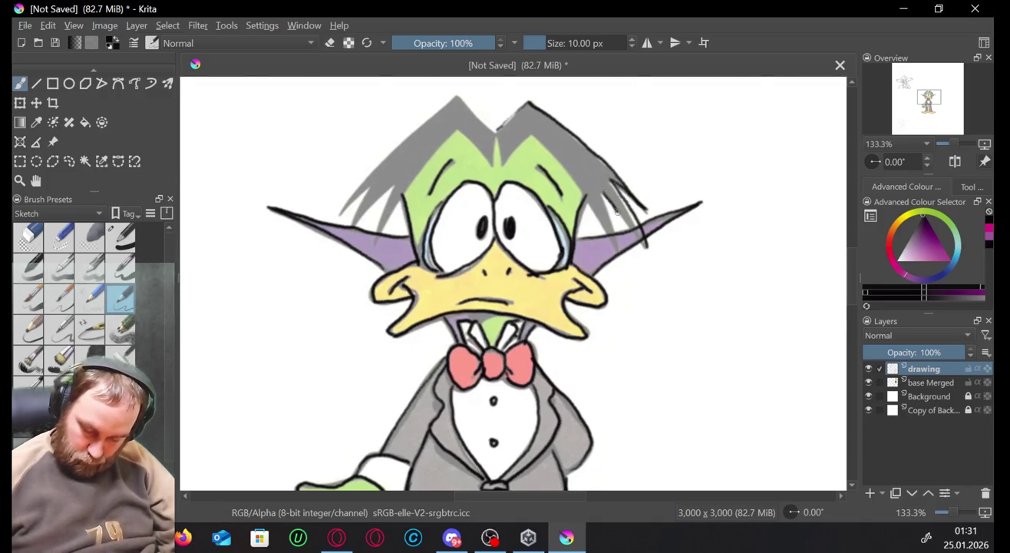
drag(602, 191, 619, 250)
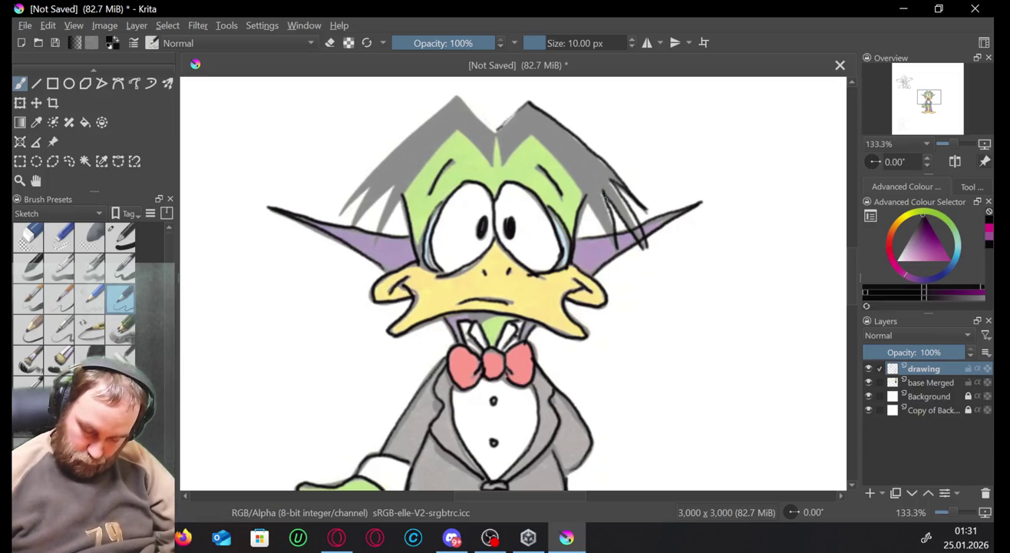
drag(585, 191, 615, 246)
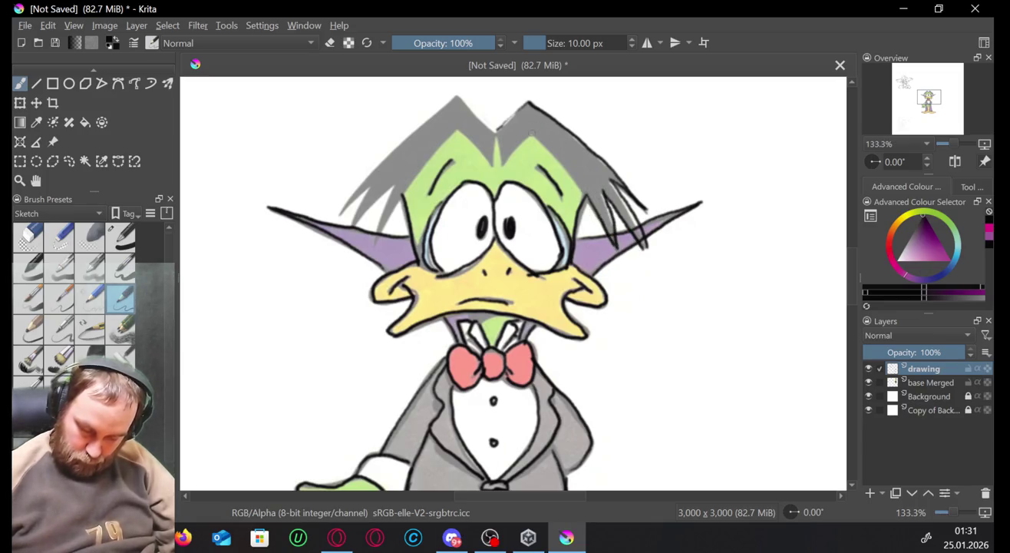
Hatch across the top of the hair and along its left edge into the ear.
drag(533, 132, 538, 142)
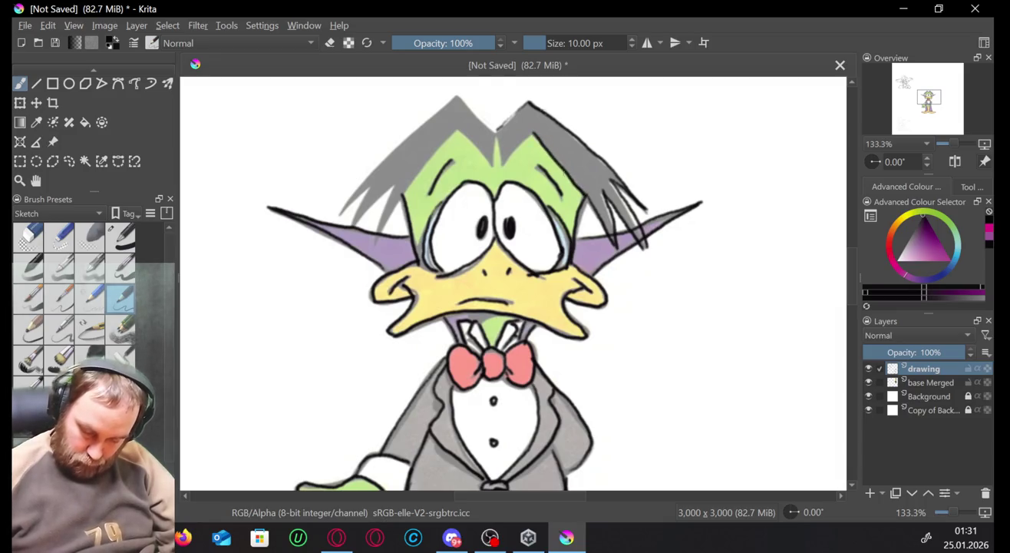
drag(530, 135, 502, 167)
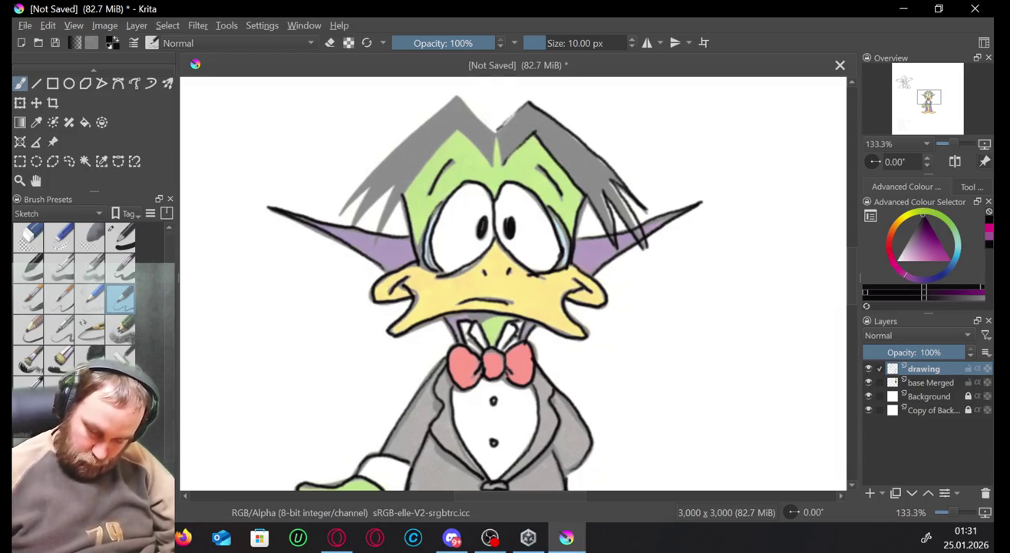
mouse_move(514, 114)
mouse_down()
mouse_move(495, 130)
mouse_move(496, 173)
mouse_up()
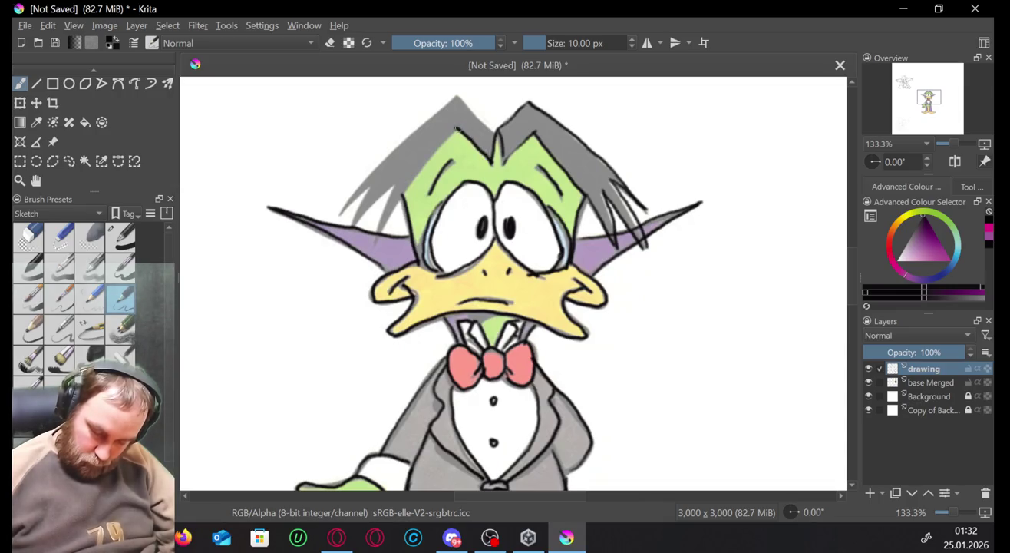
drag(425, 156, 376, 244)
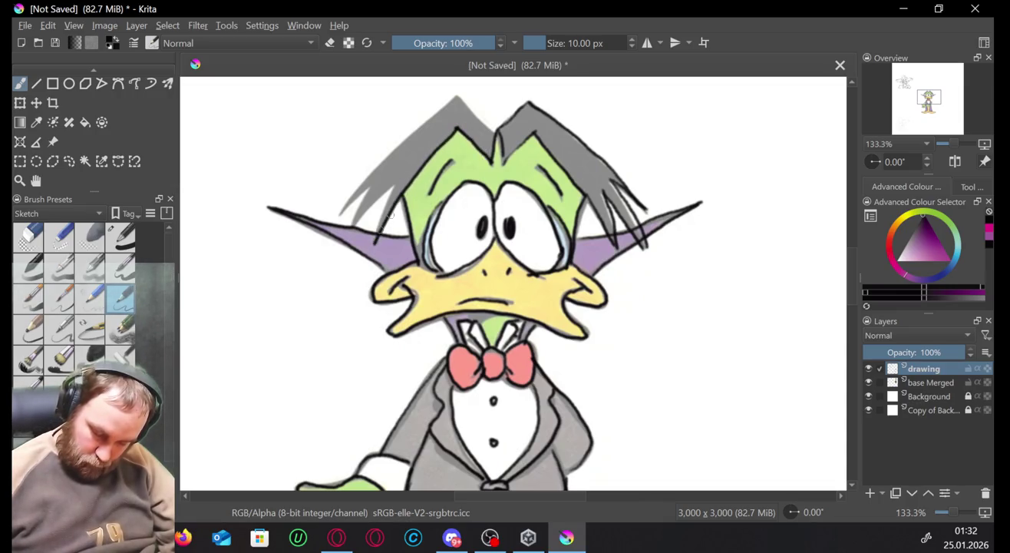
drag(388, 196, 373, 239)
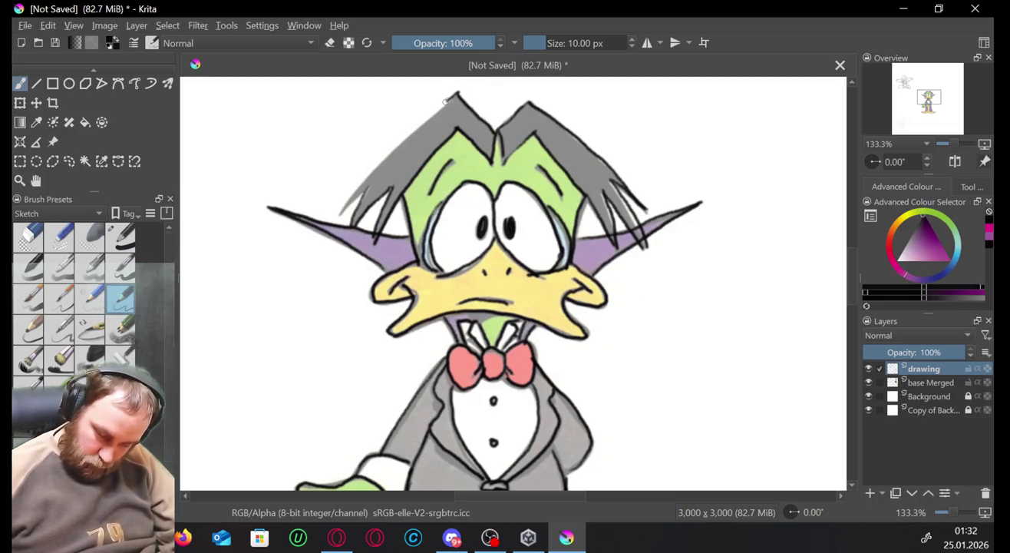
Redraw the left hair outline from the peak downward, undoing the failed attempts.
drag(408, 133, 322, 215)
key(ctrl+z)
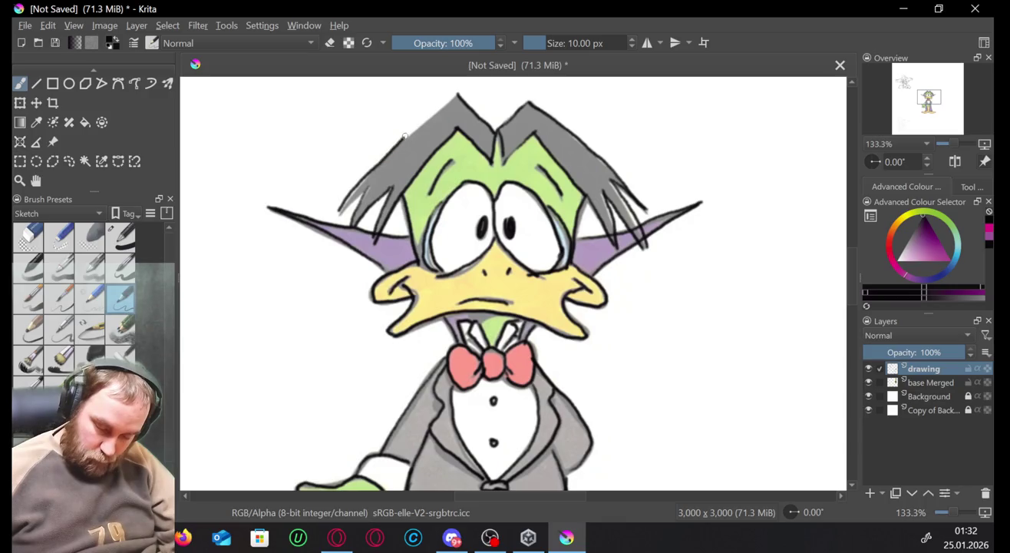
mouse_move(405, 136)
mouse_down()
mouse_move(461, 95)
mouse_move(342, 211)
mouse_move(463, 90)
mouse_up()
key(ctrl+z)
key(ctrl+z)
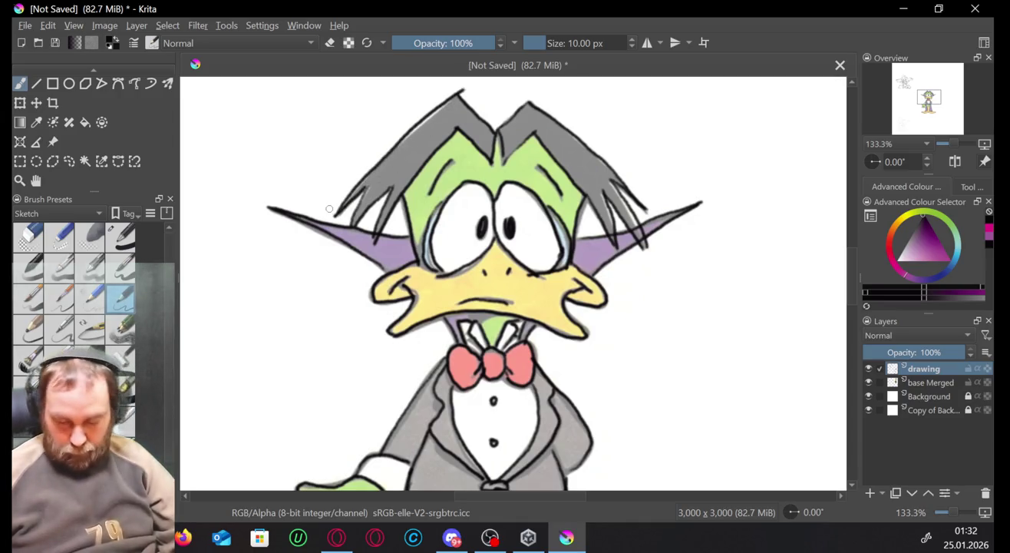
key(ctrl+z)
mouse_move(461, 94)
mouse_down()
mouse_move(357, 183)
mouse_move(337, 214)
mouse_up()
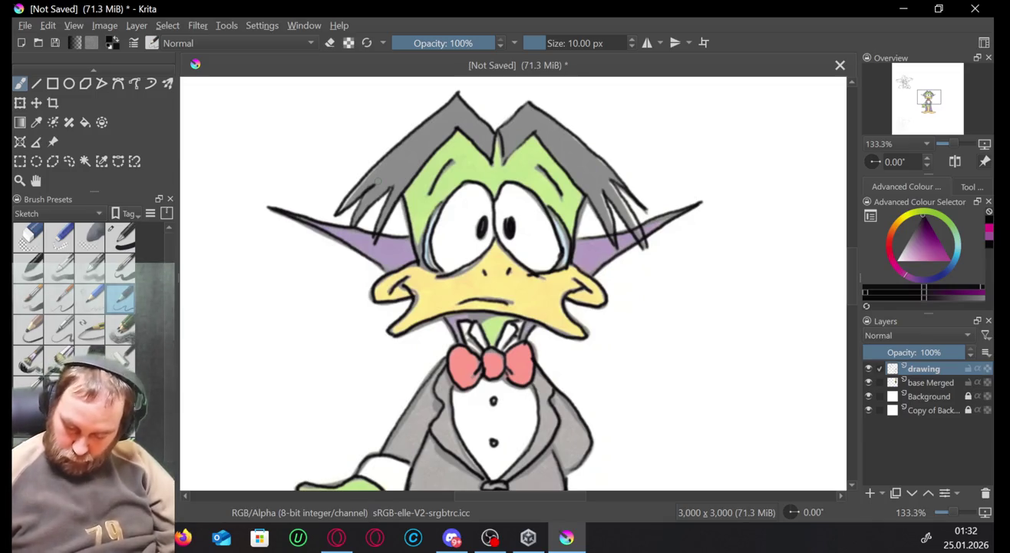
Hide the coloured base Merged layer and pan around the black line art.
scroll(950, 515, down, 5)
scroll(950, 514, up, 2)
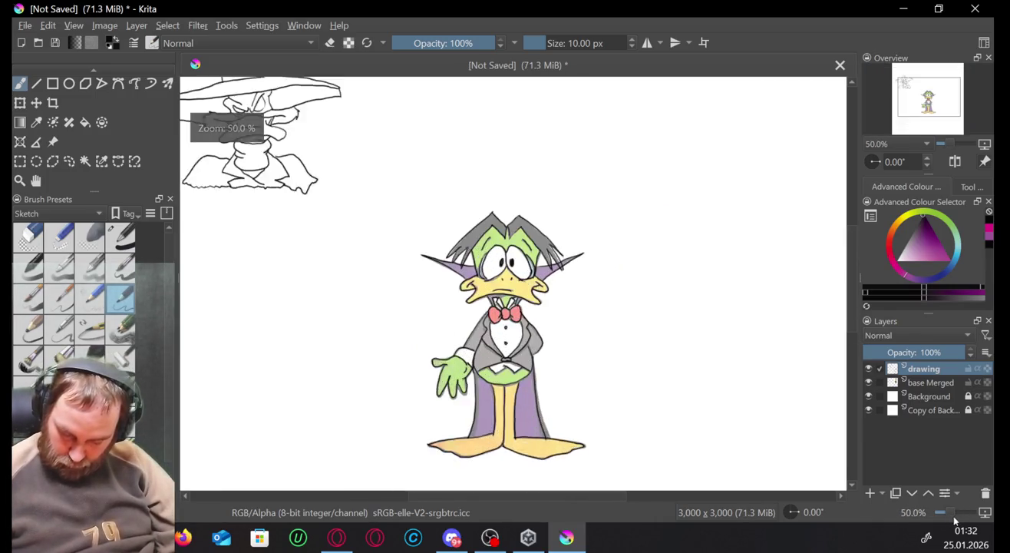
scroll(954, 521, up, 1)
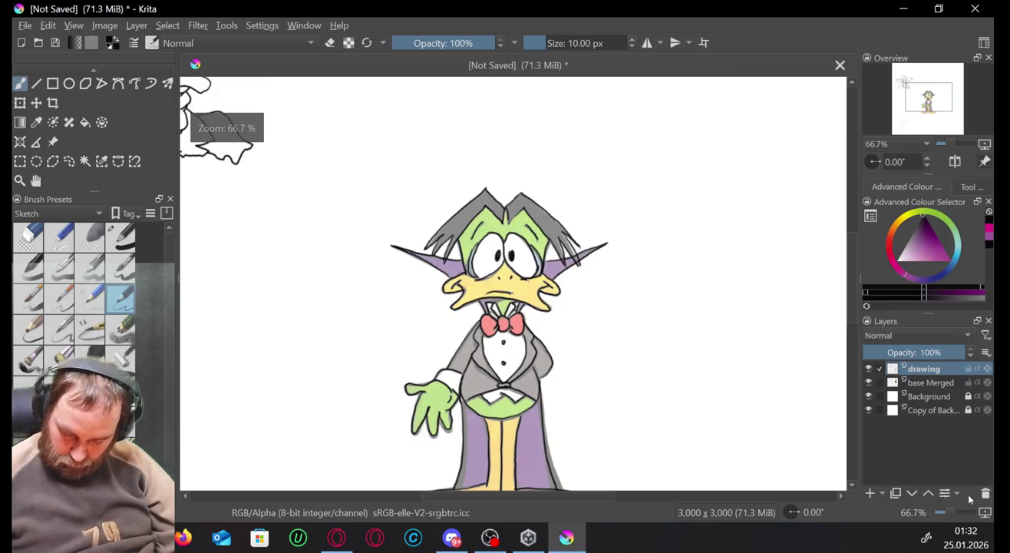
click(869, 382)
mouse_move(923, 382)
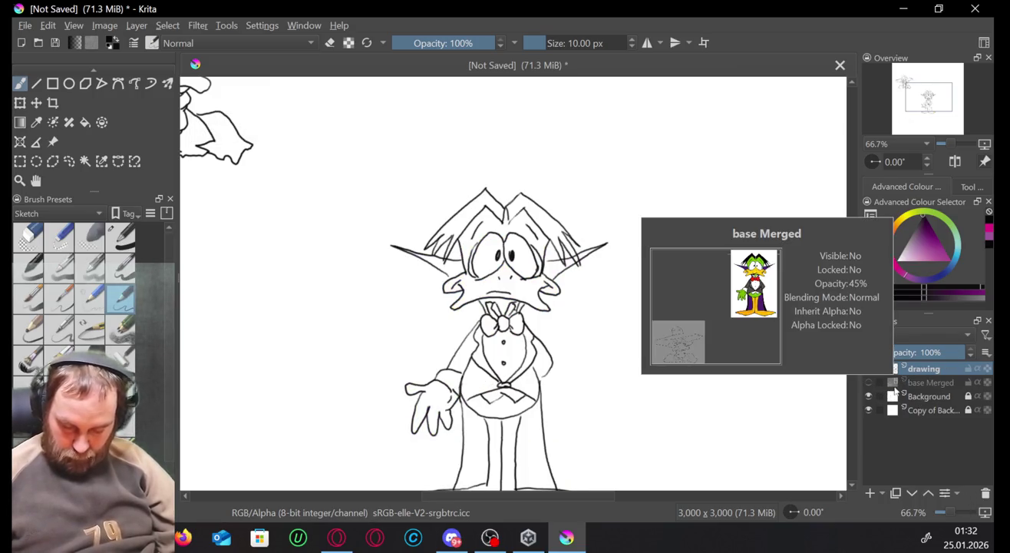
mouse_move(930, 112)
mouse_down()
mouse_move(934, 97)
mouse_move(956, 96)
mouse_up()
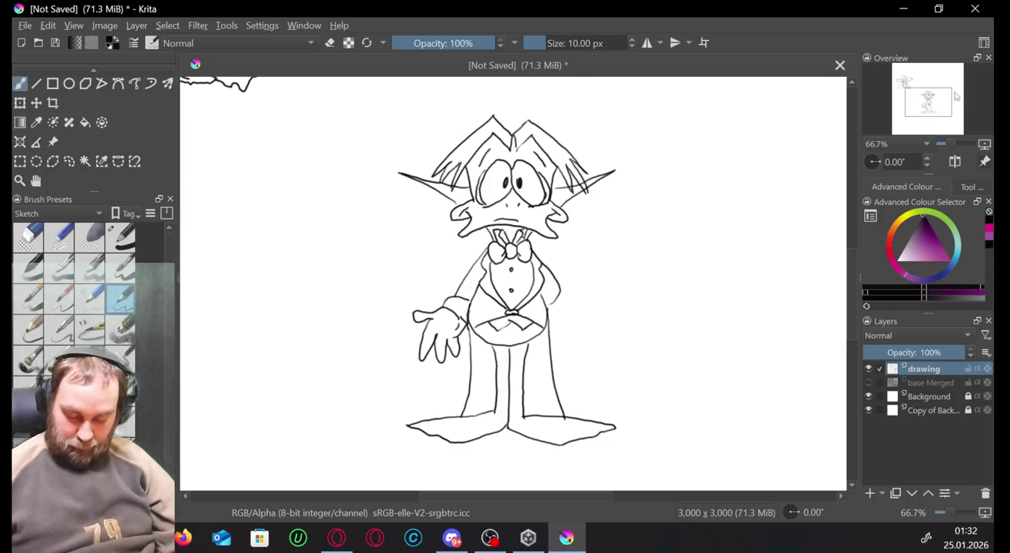
click(330, 540)
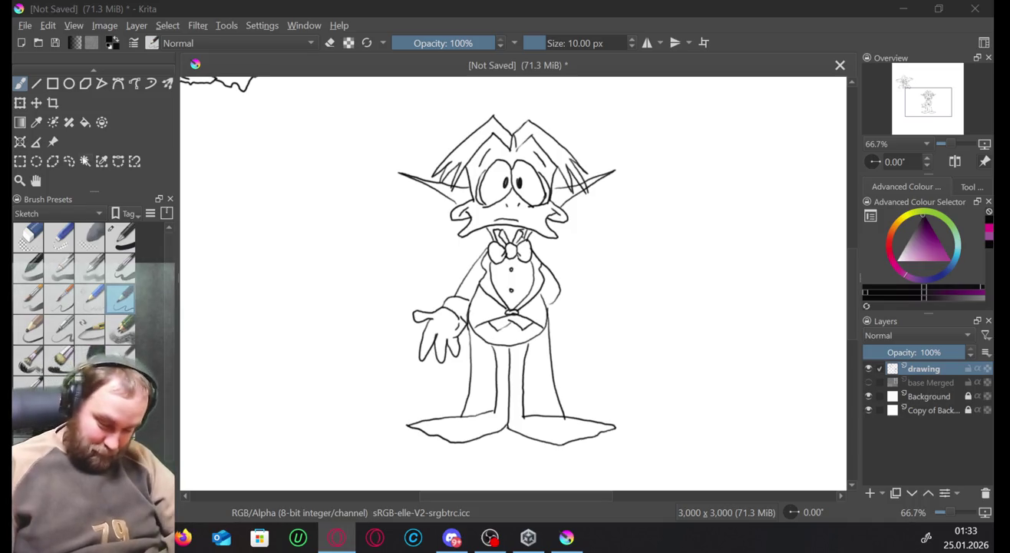
Lasso the inked duck, move it up beside the hat figure, and reshow base Merged.
click(76, 156)
mouse_move(569, 101)
mouse_down()
mouse_move(662, 275)
mouse_move(570, 106)
mouse_up()
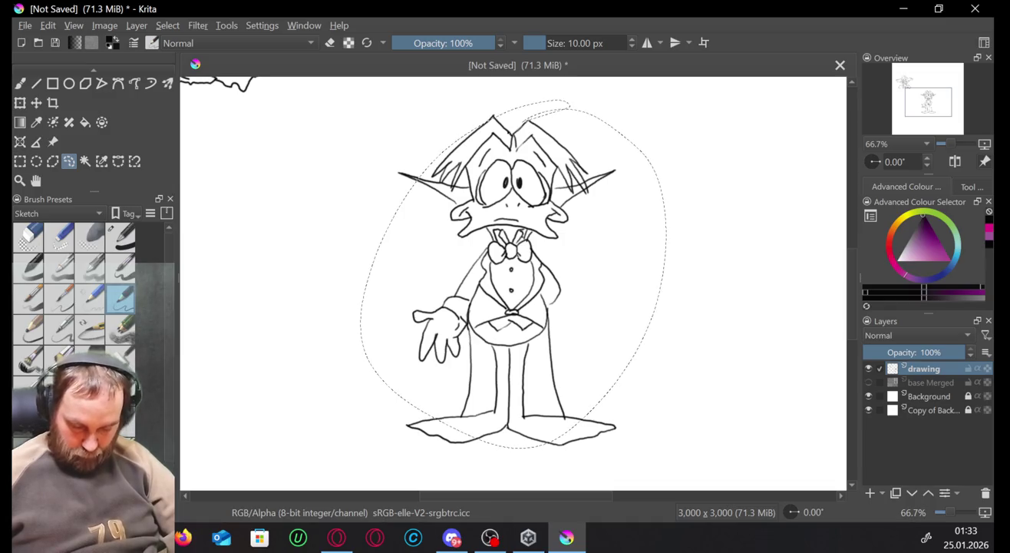
mouse_move(572, 86)
mouse_down()
mouse_move(377, 456)
mouse_move(560, 82)
mouse_up()
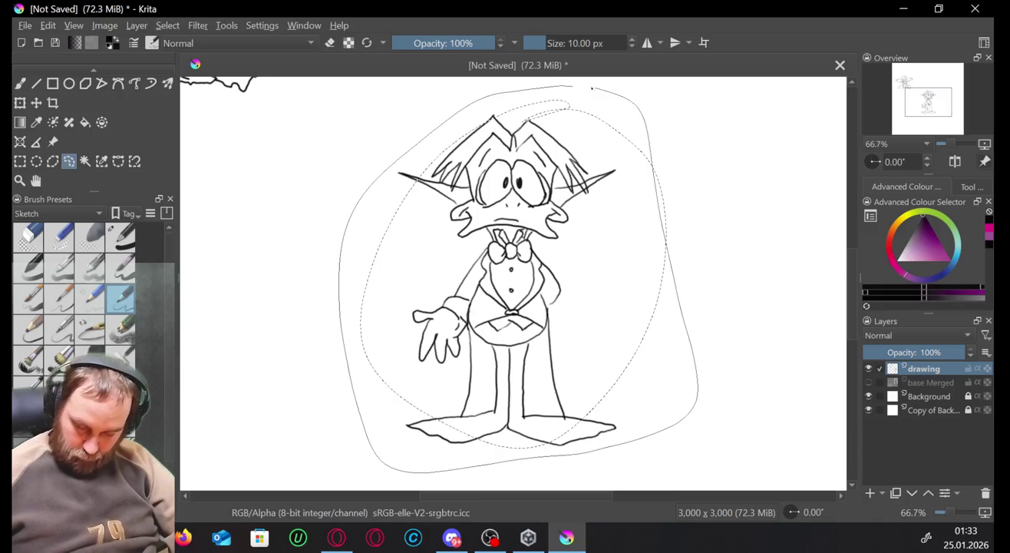
click(39, 105)
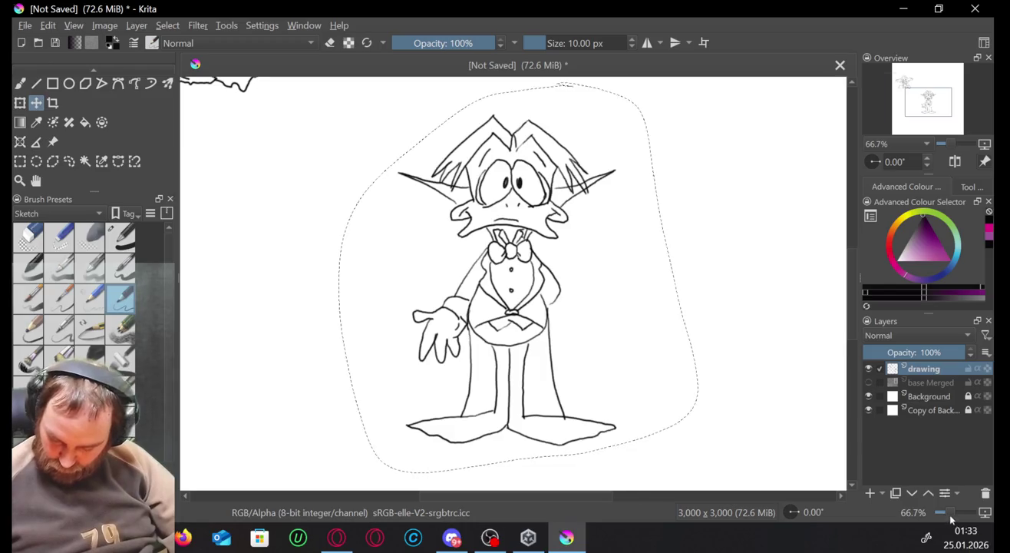
scroll(949, 514, down, 4)
drag(514, 290, 490, 203)
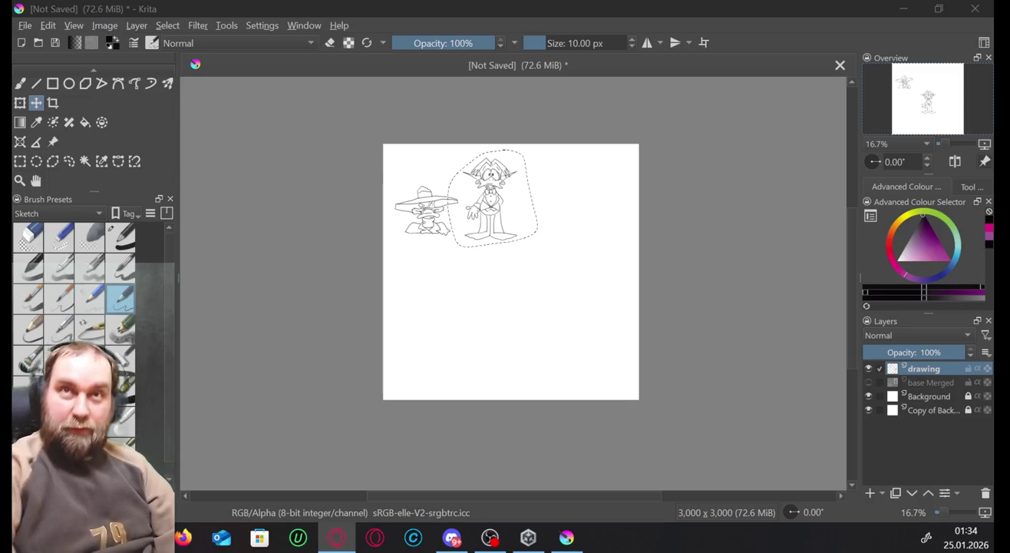
click(870, 382)
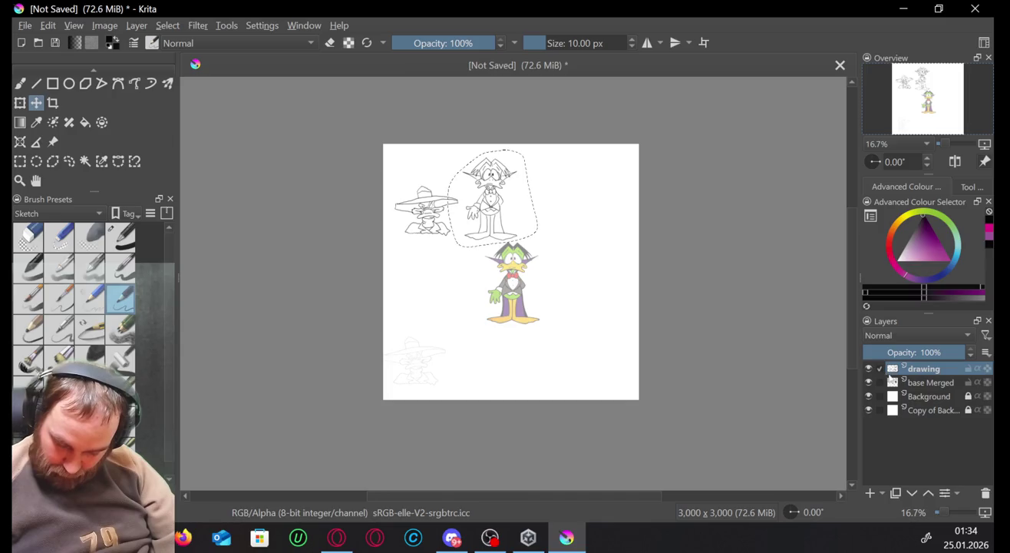
Hide the drawing layer and move the coloured duck on base Merged to the bottom-right corner.
click(869, 370)
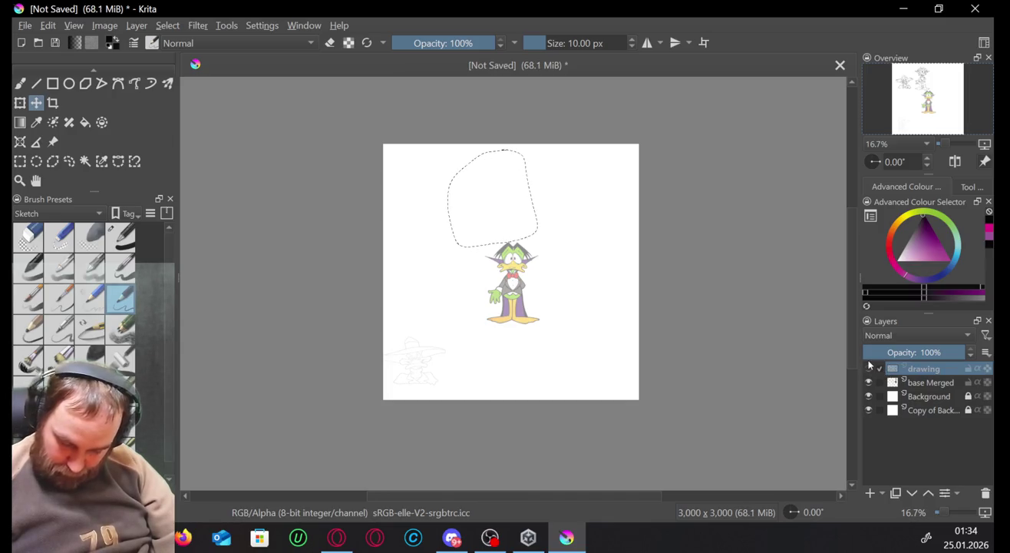
click(944, 382)
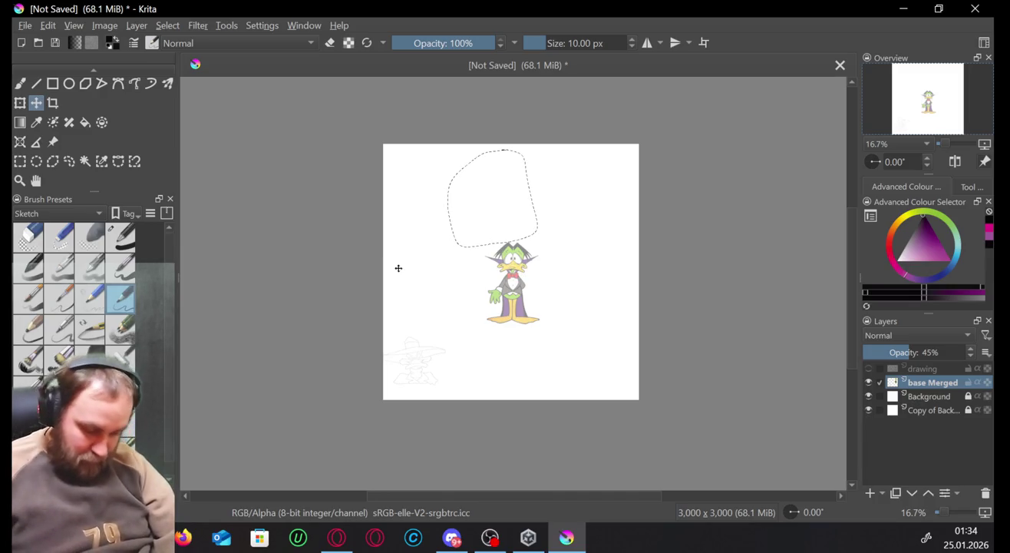
click(53, 163)
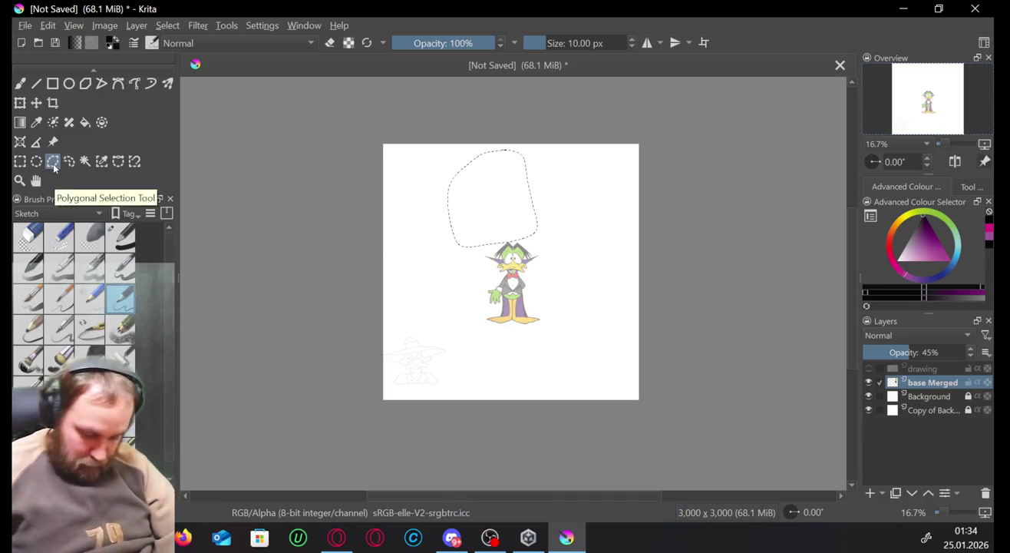
click(68, 162)
drag(522, 236, 512, 221)
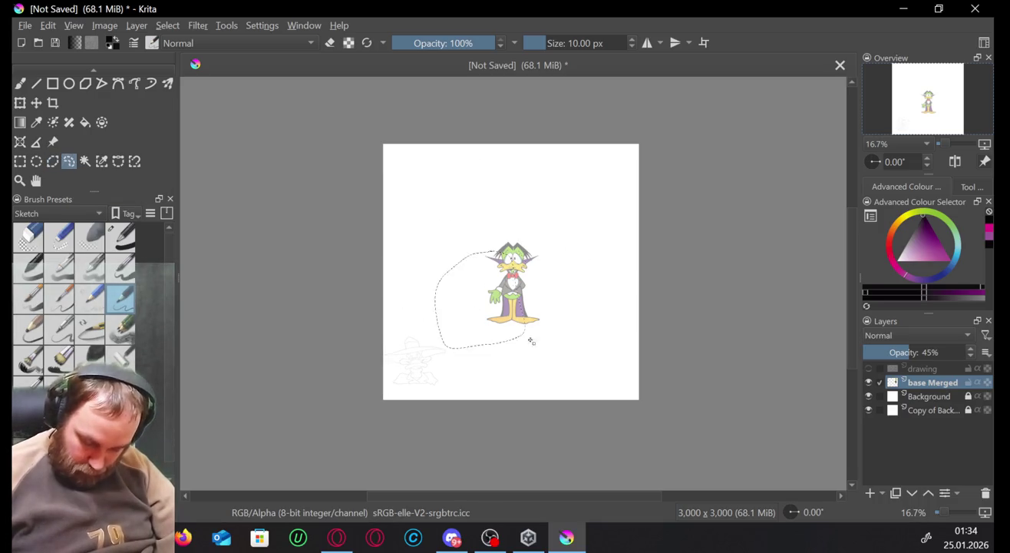
mouse_move(431, 179)
mouse_down()
mouse_move(491, 198)
mouse_move(541, 345)
mouse_move(497, 228)
mouse_move(490, 239)
mouse_up()
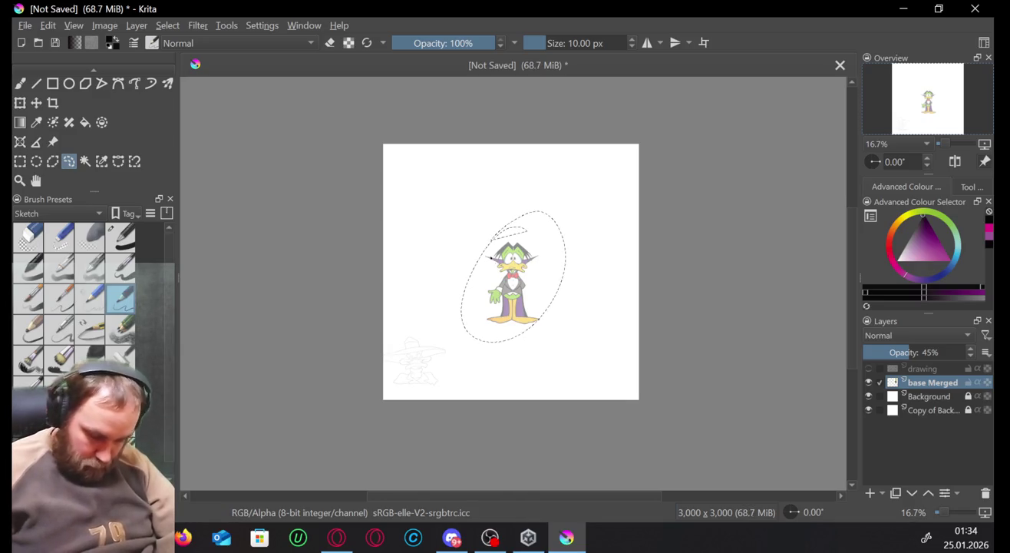
key(t)
mouse_move(508, 278)
mouse_down()
mouse_move(490, 333)
mouse_move(601, 345)
mouse_up()
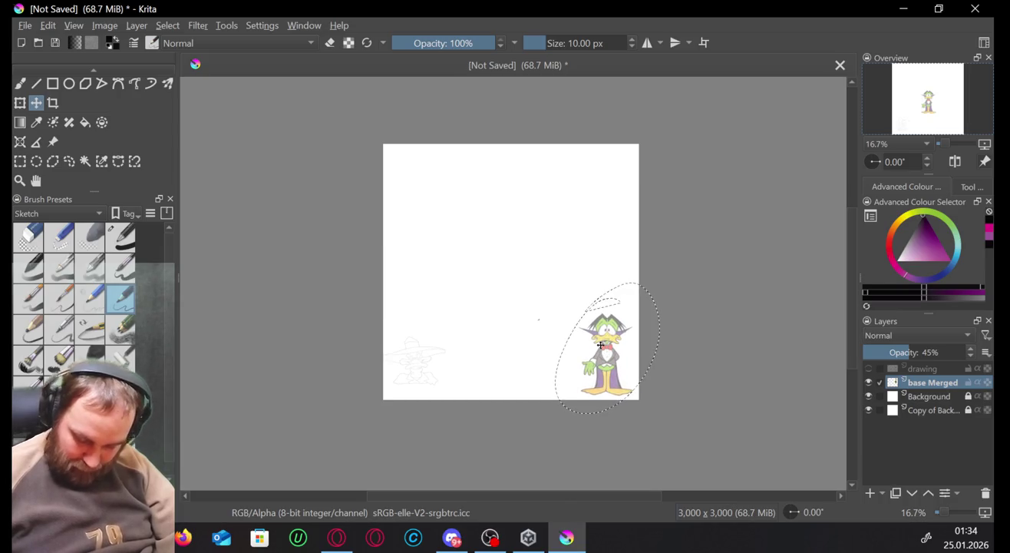
drag(386, 343, 598, 315)
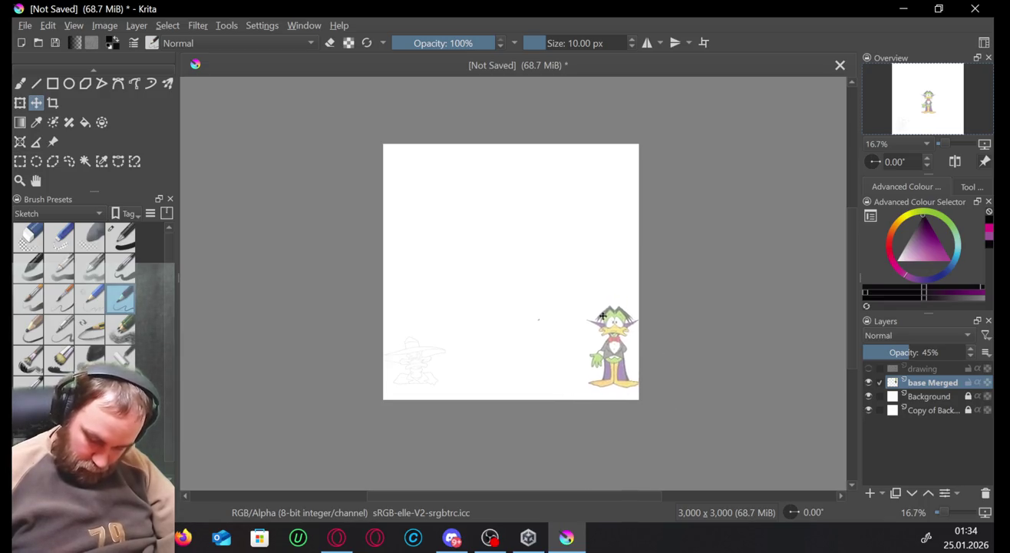
Lasso the faint sketch figure at lower left and nudge it slightly.
click(68, 161)
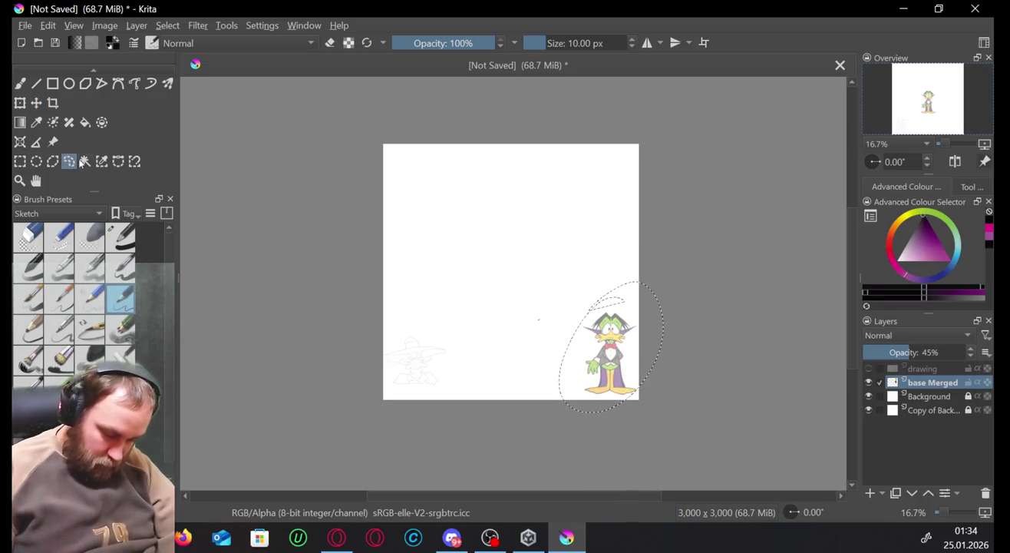
drag(407, 321, 409, 329)
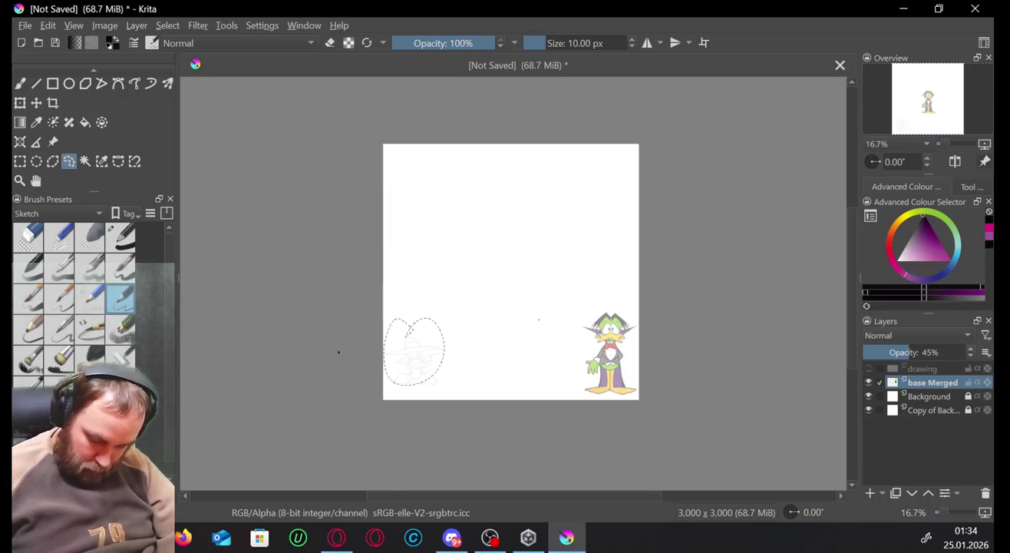
key(t)
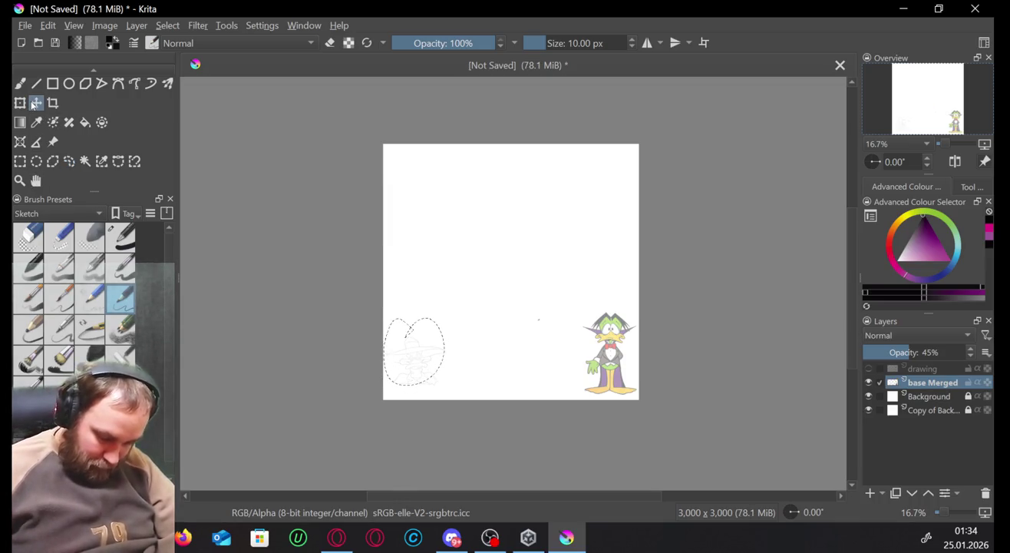
drag(417, 349, 422, 353)
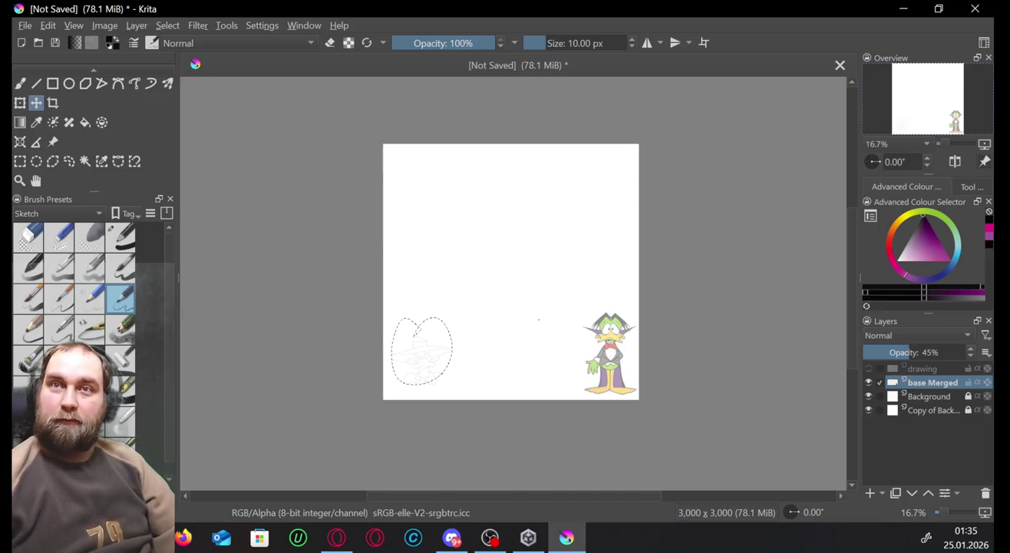
key(alt+Tab)
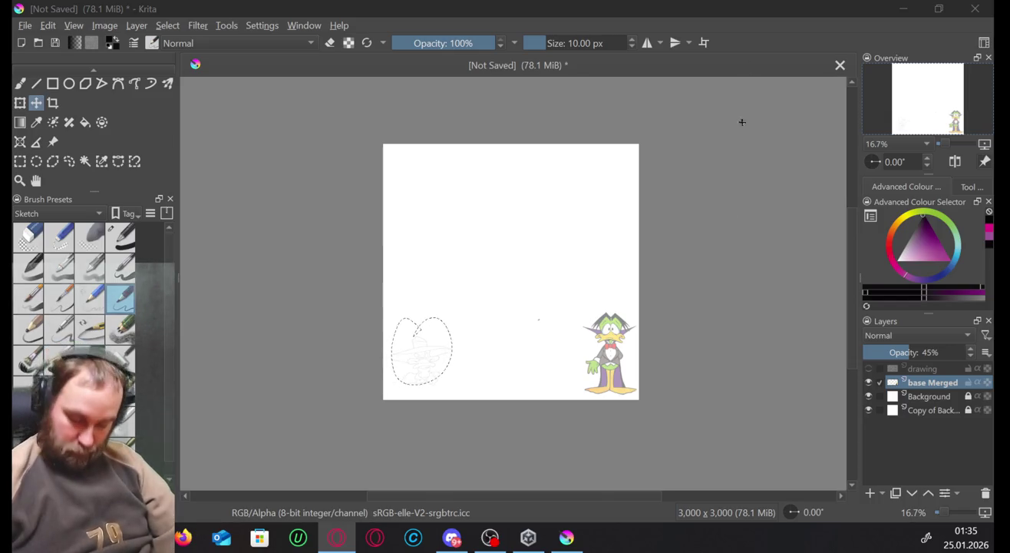
click(522, 257)
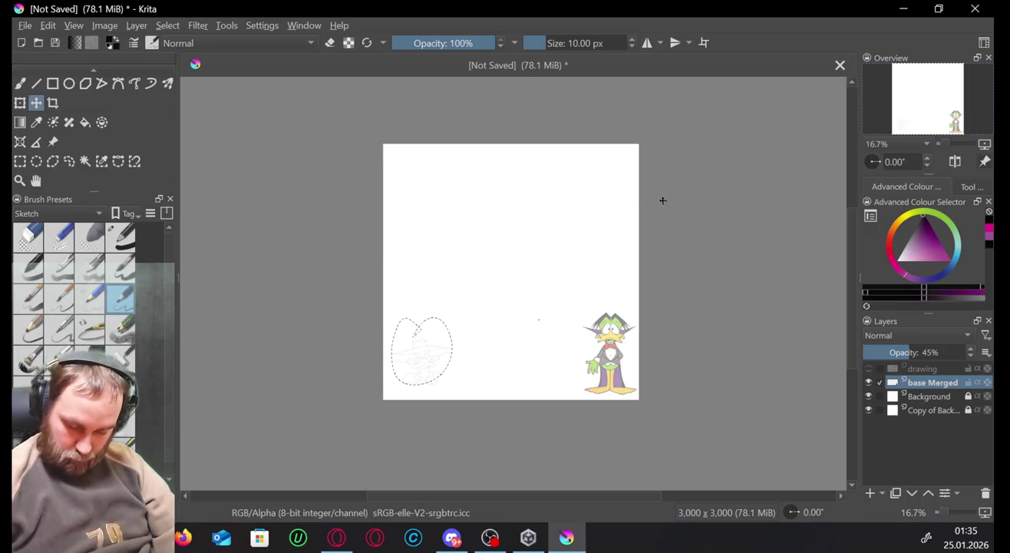
key(alt+Tab)
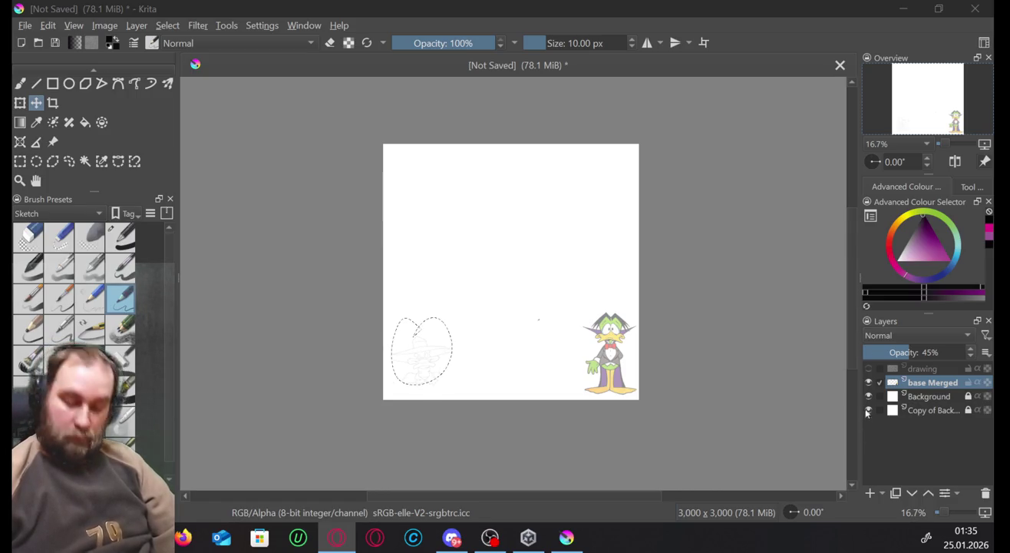
click(485, 260)
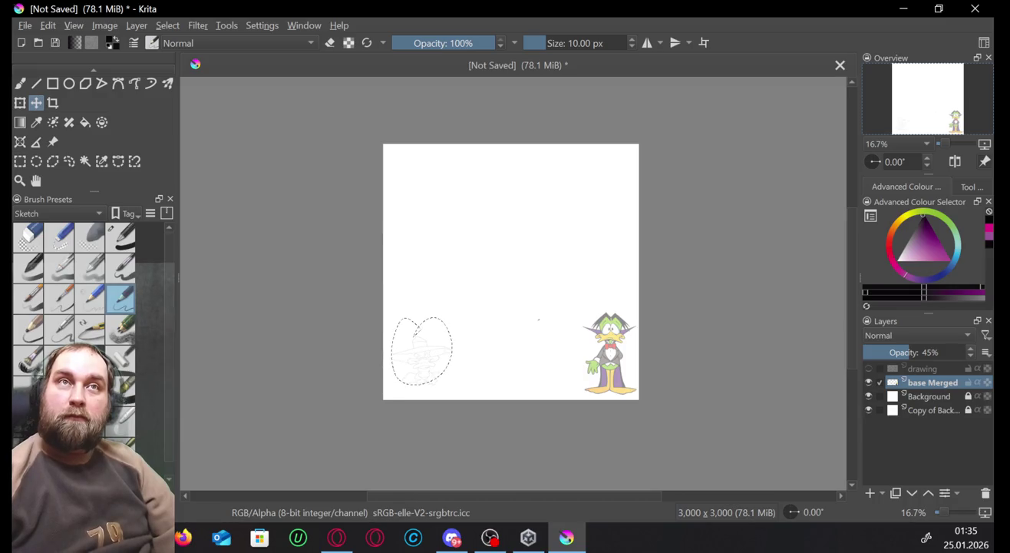
click(336, 538)
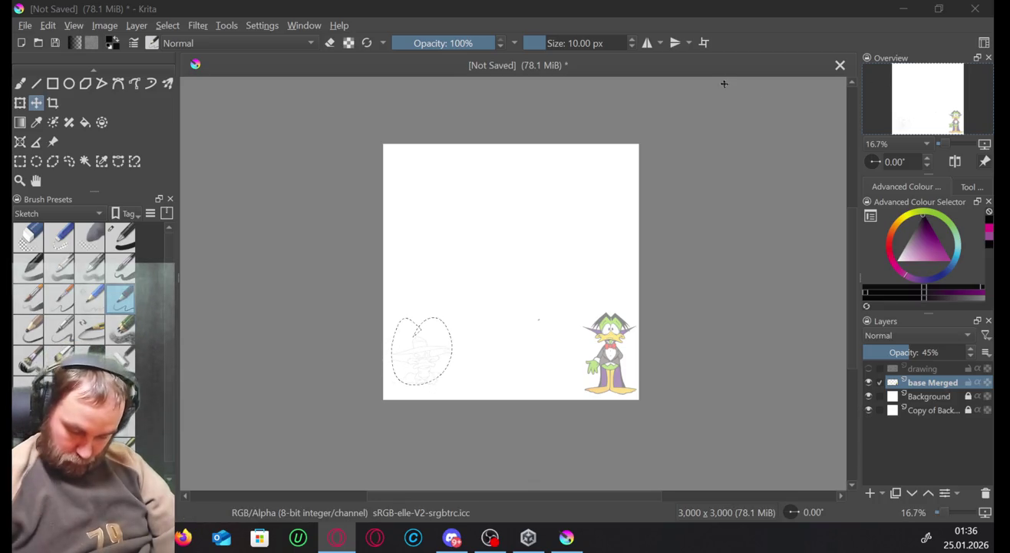
Paste the web Donald Duck drawing with Ctrl+V, downloading it from the remote source.
click(491, 262)
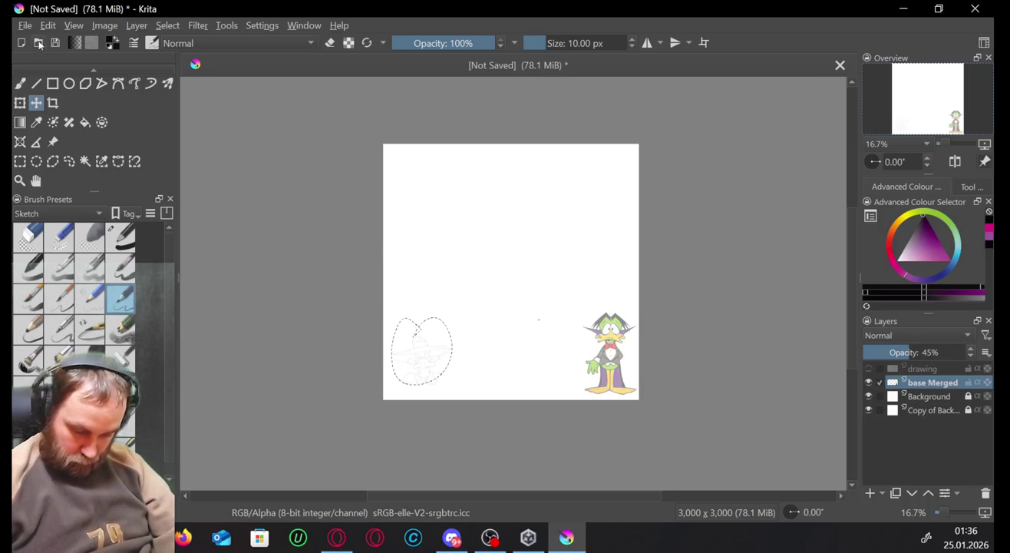
scroll(23, 79, up, 1)
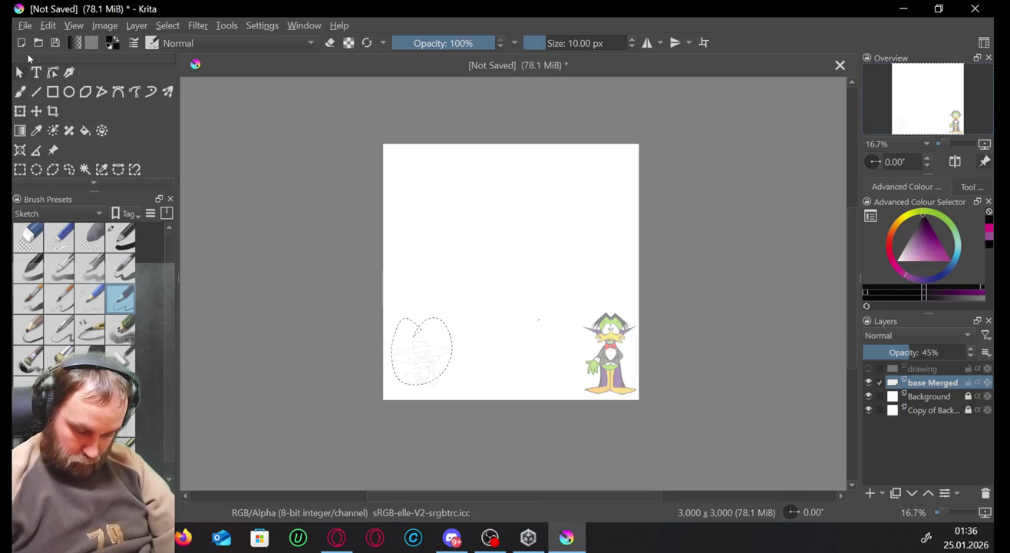
click(19, 71)
right_click(469, 263)
click(456, 262)
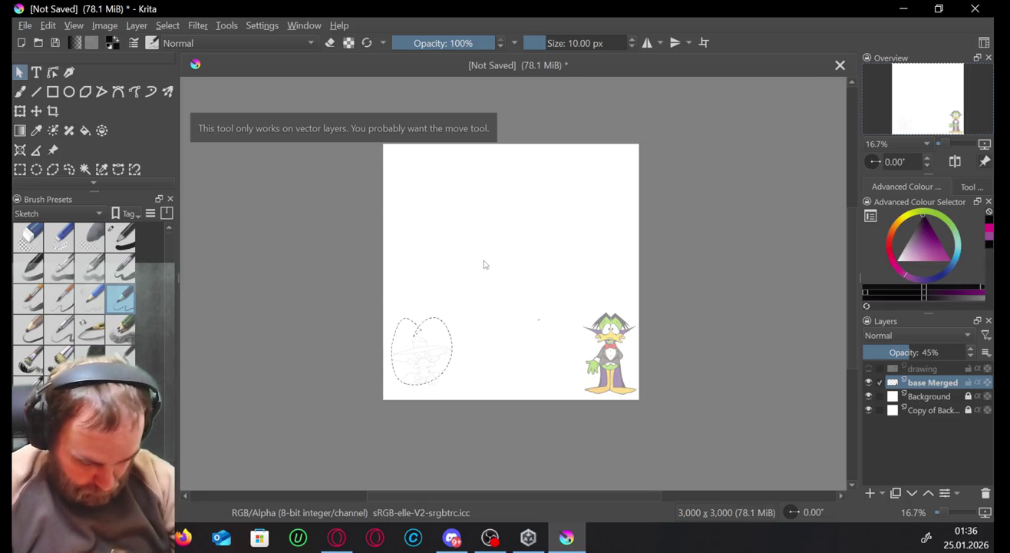
key(ctrl+v)
click(420, 188)
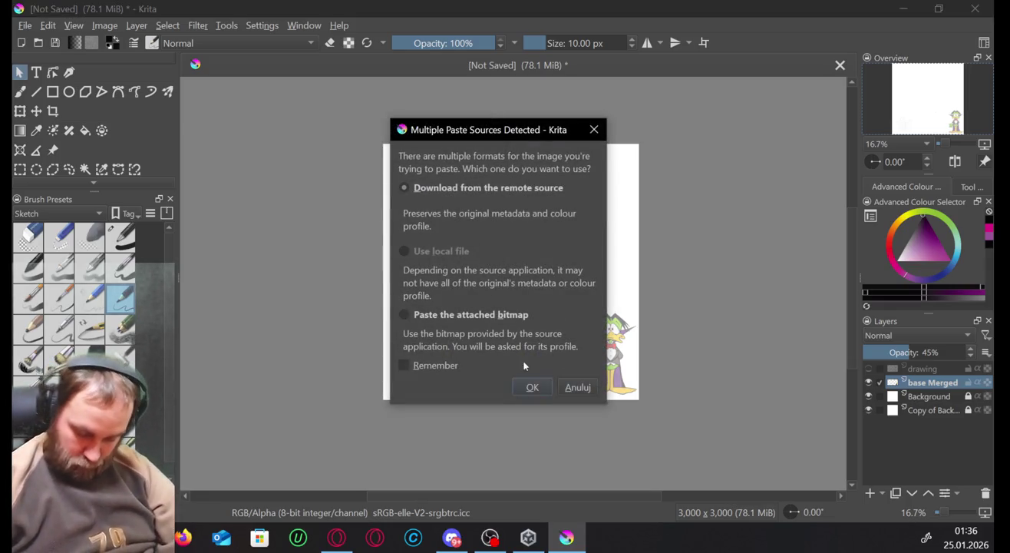
click(530, 385)
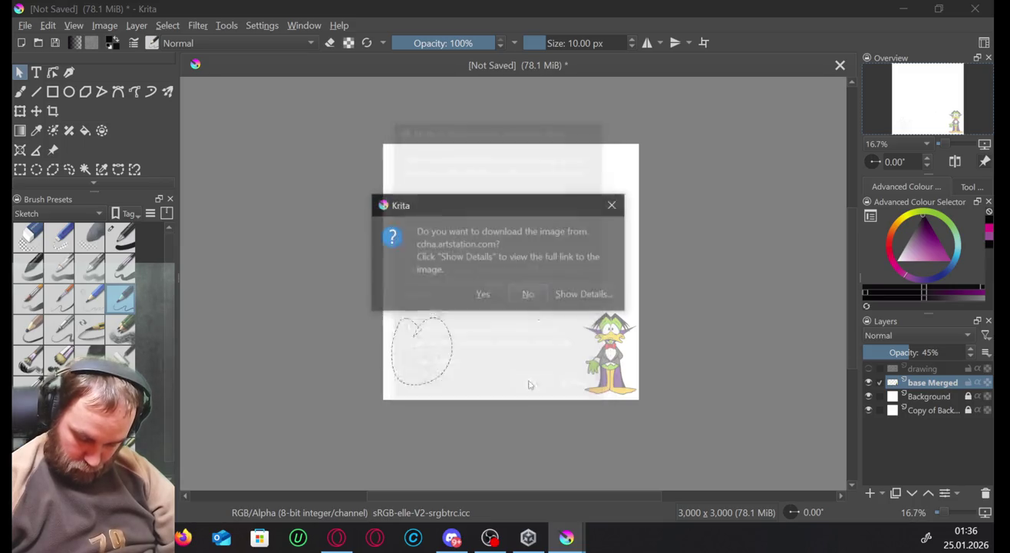
click(487, 298)
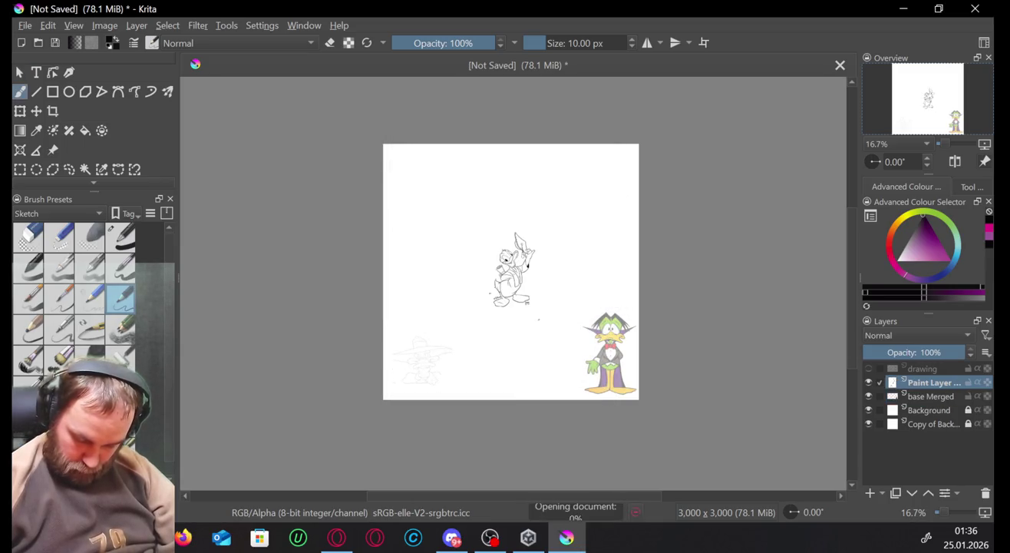
Lasso the pasted Donald drawing, enlarge it with Ctrl+T and centre it on the canvas.
key(b)
key(plus)
key(plus)
key(plus)
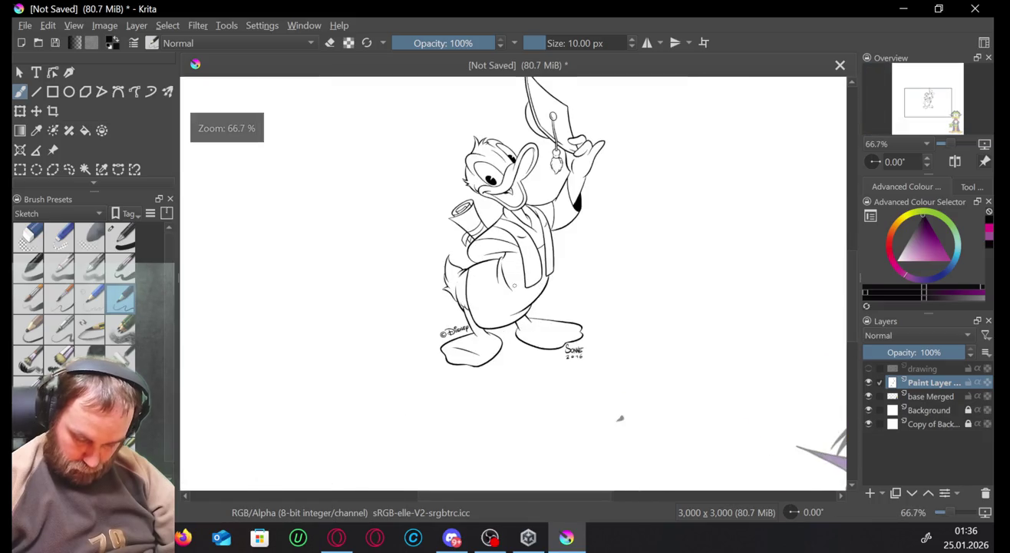
click(70, 170)
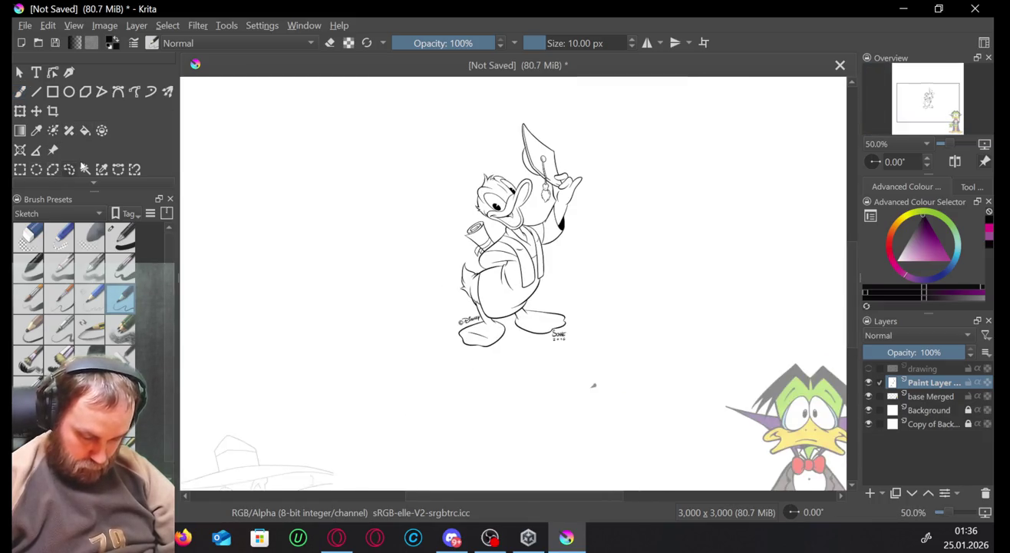
drag(415, 215, 593, 362)
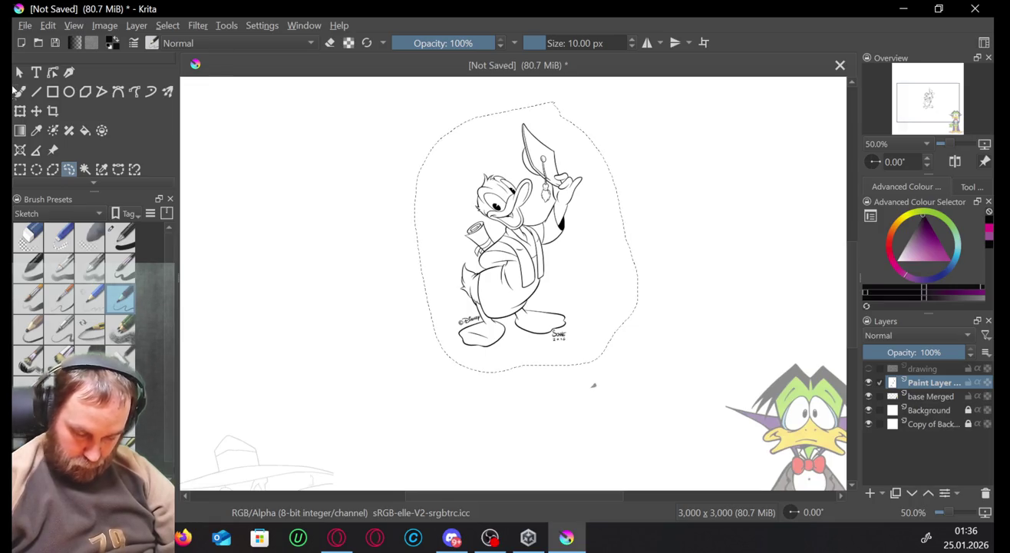
key(ctrl+t)
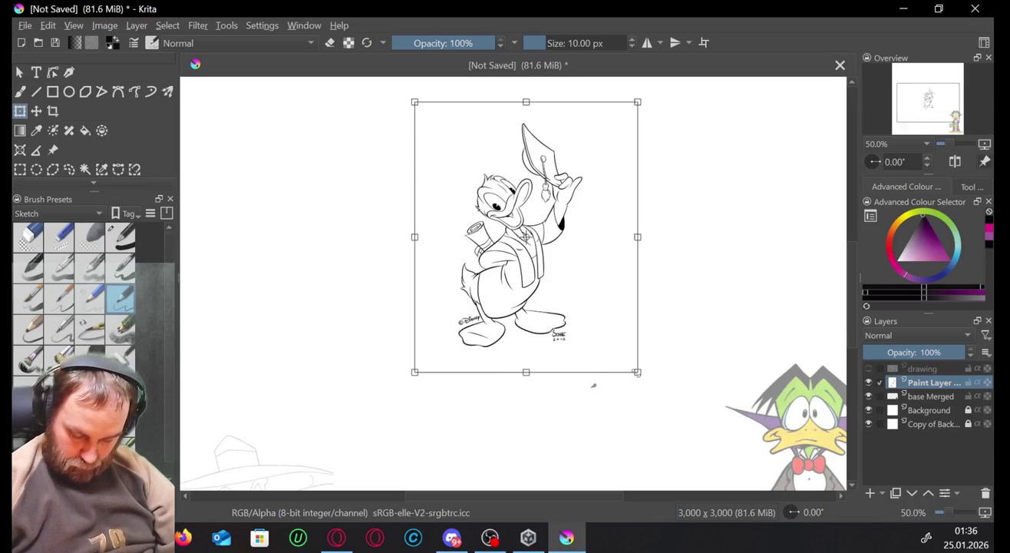
drag(637, 372, 722, 445)
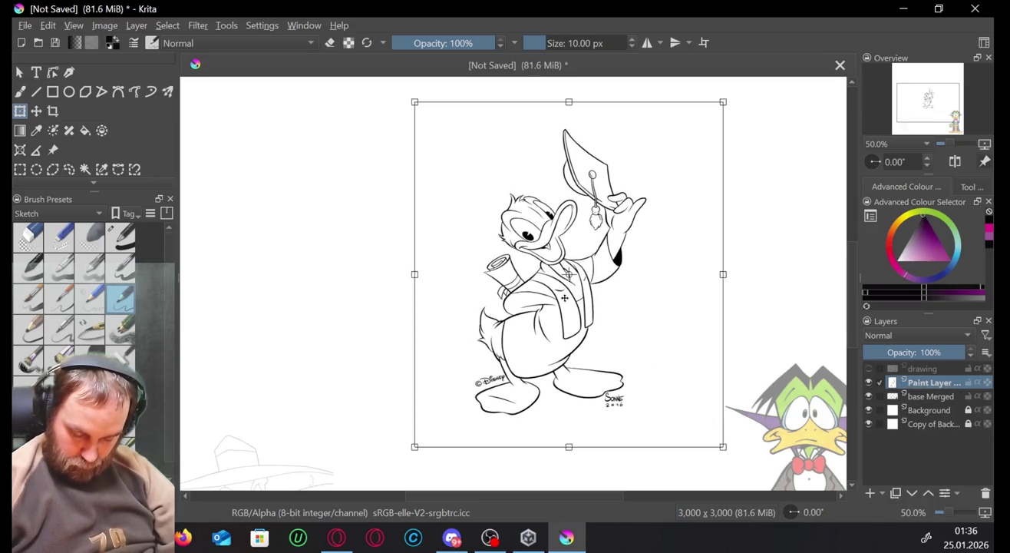
drag(723, 411, 677, 397)
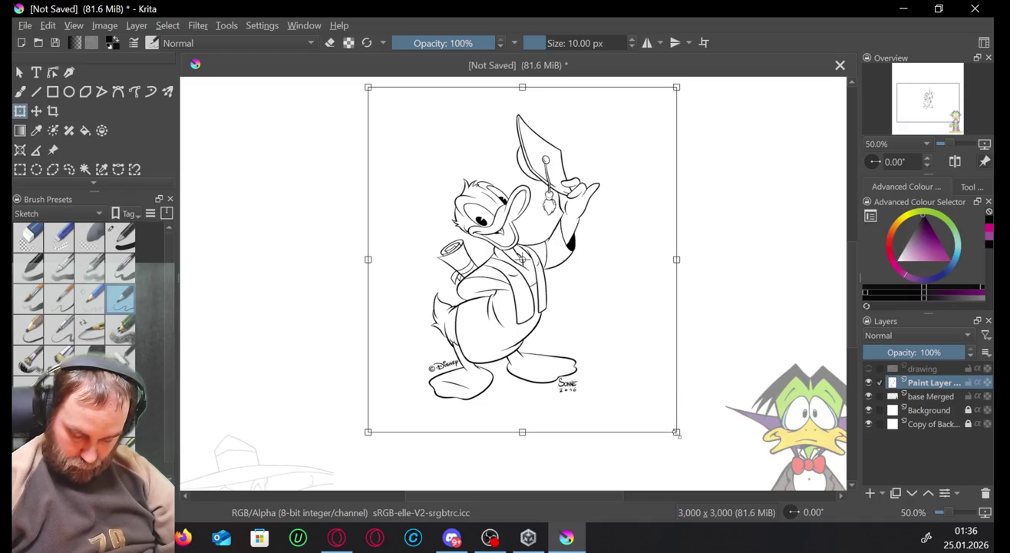
drag(676, 432, 711, 461)
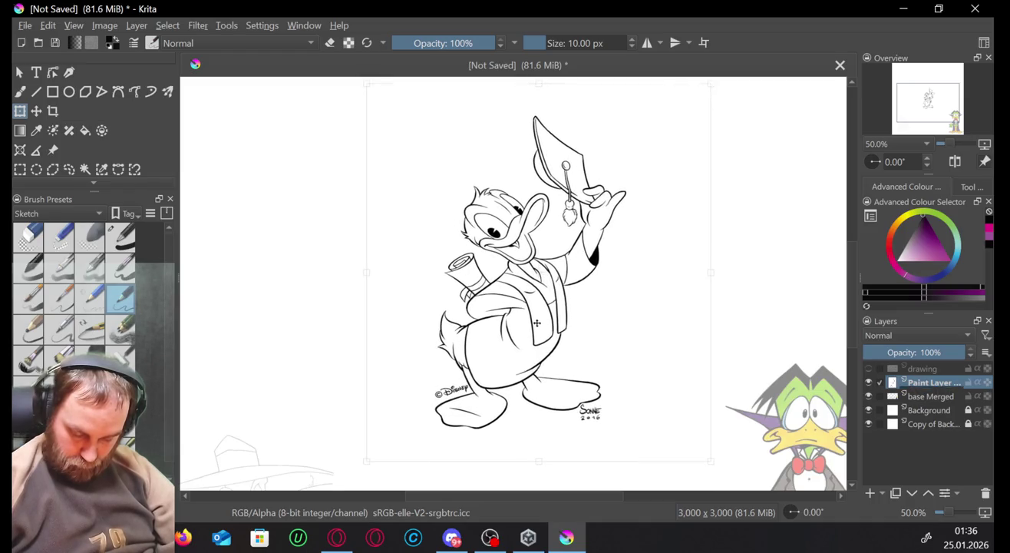
drag(536, 322, 529, 320)
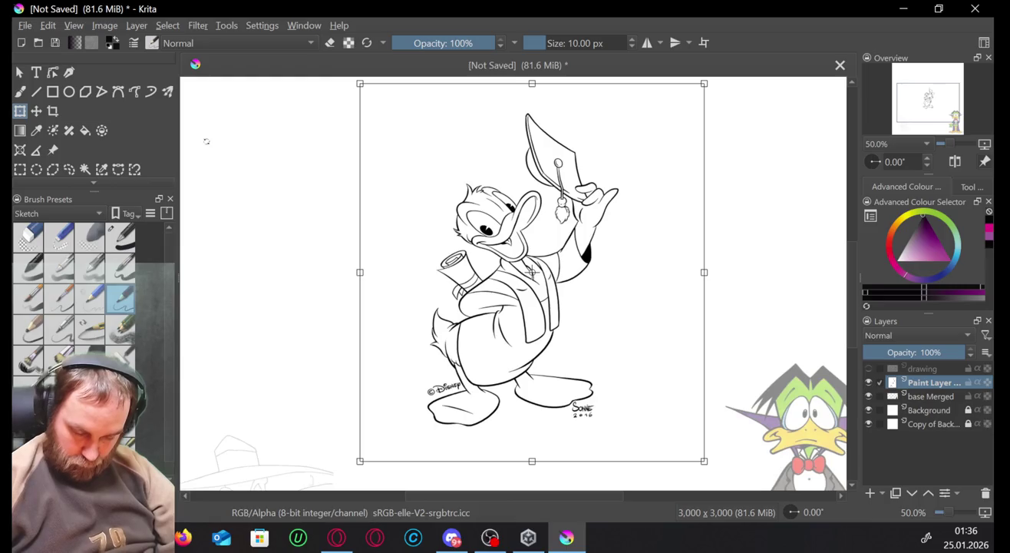
click(20, 92)
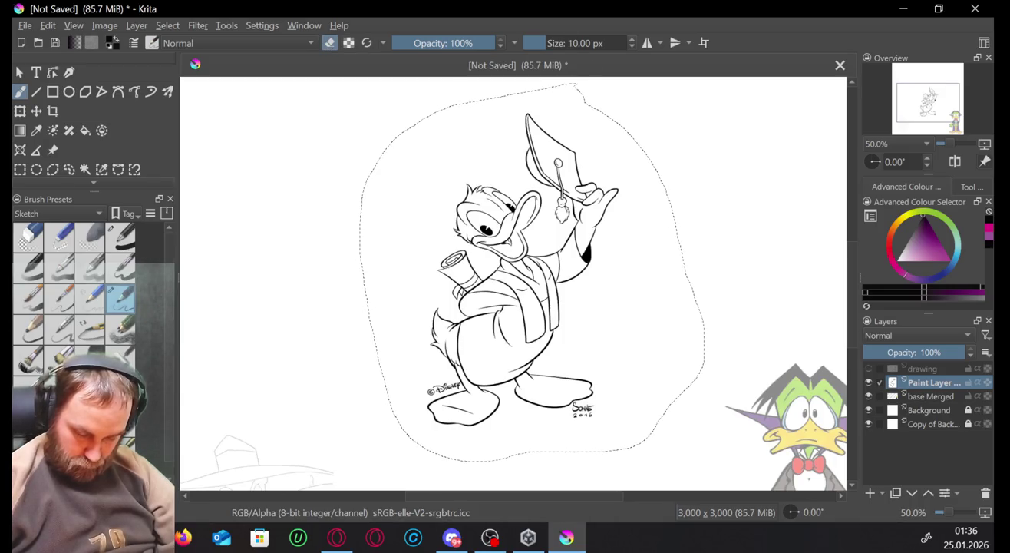
Set the brush size to about 170 px and delete the Donald drawing inside the selection.
click(579, 43)
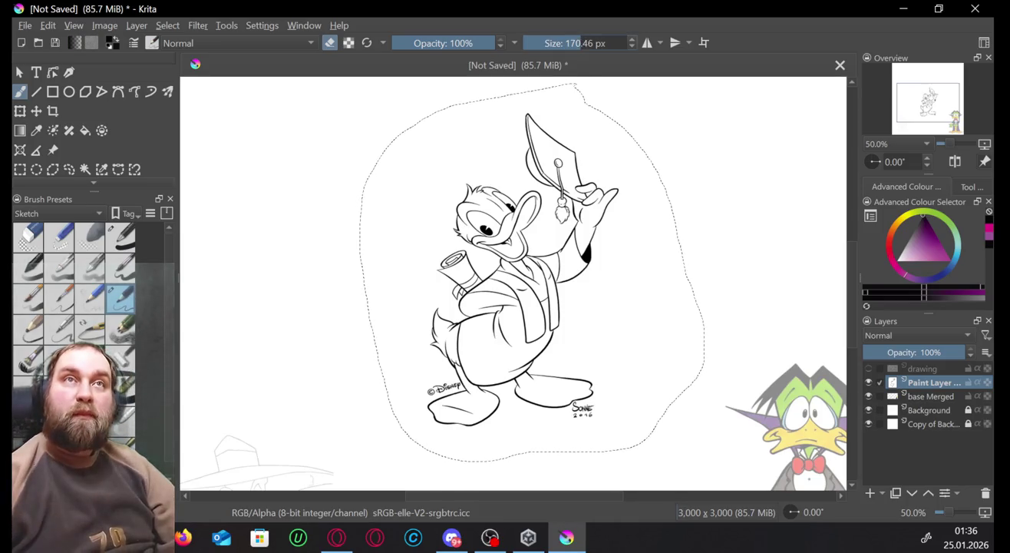
click(336, 536)
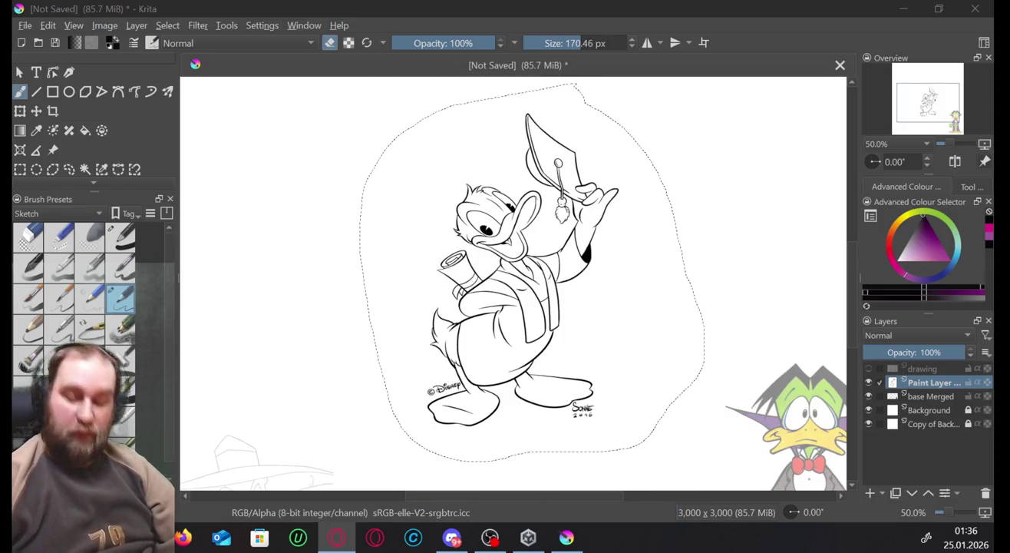
click(553, 169)
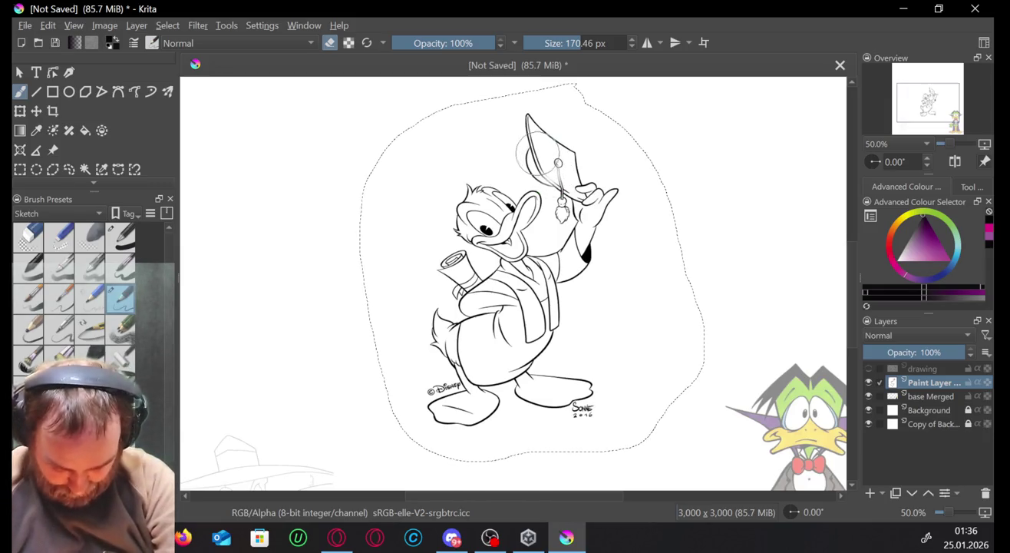
key(Delete)
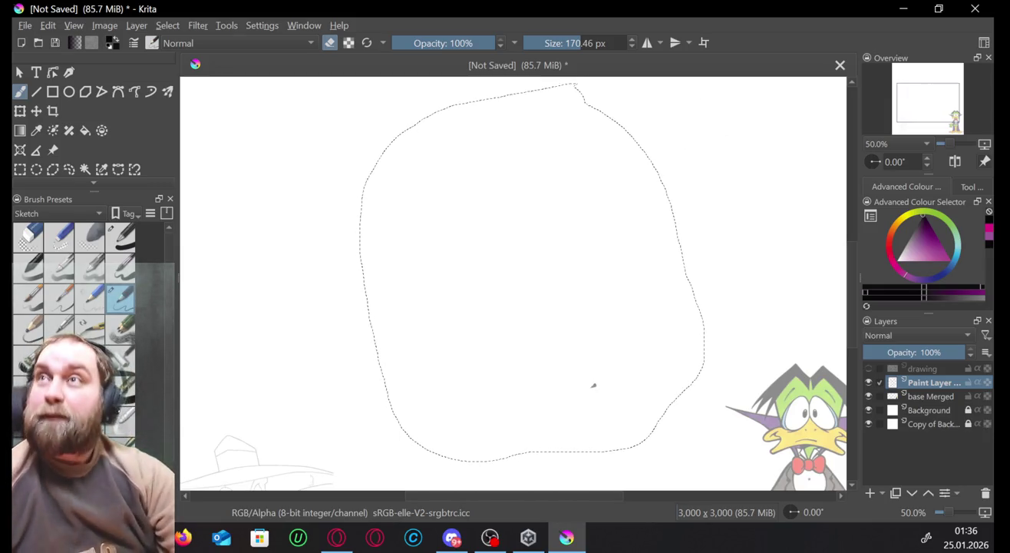
key(alt+Tab)
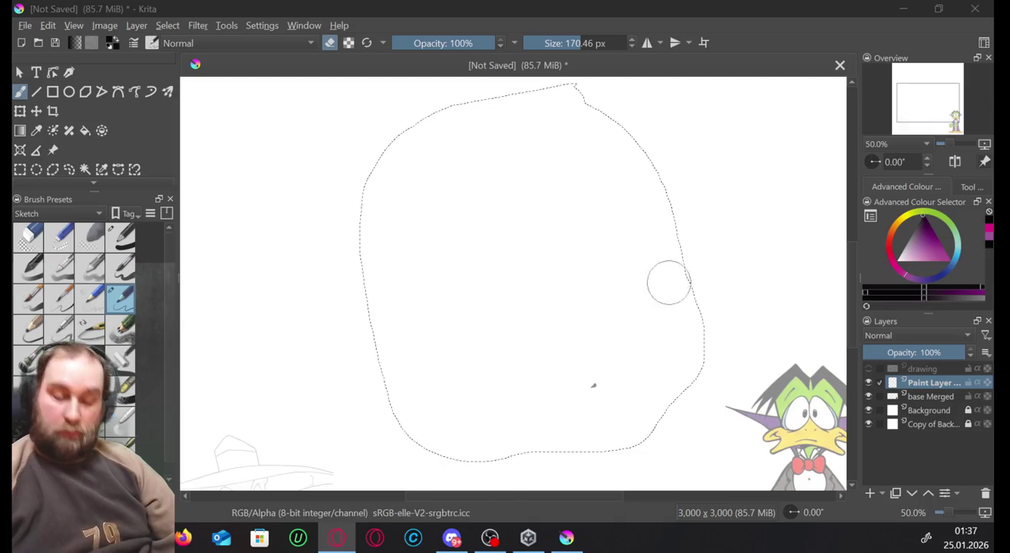
click(520, 266)
Paste the copied Scrooge McDuck drawing, downloading it from the remote source.
key(ctrl+v)
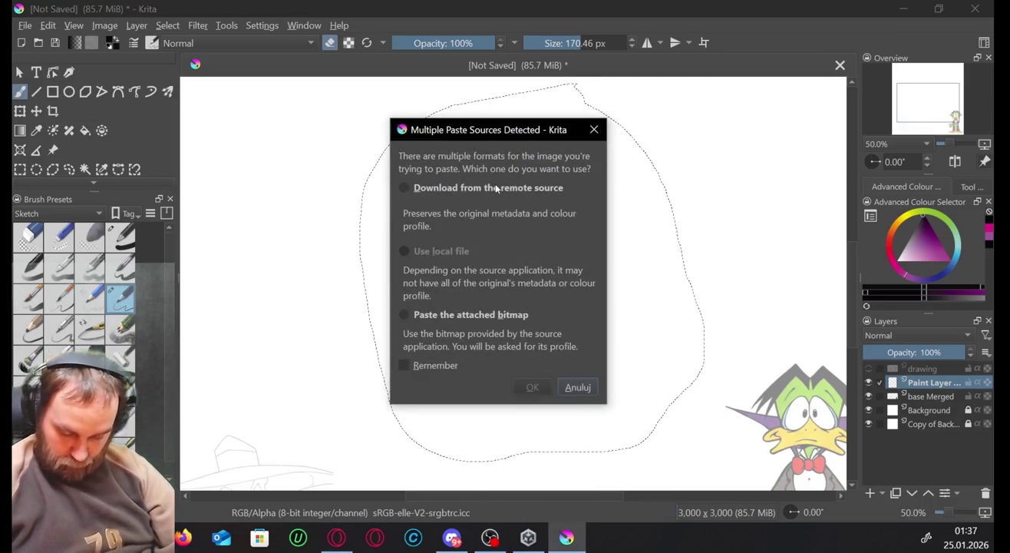
click(496, 187)
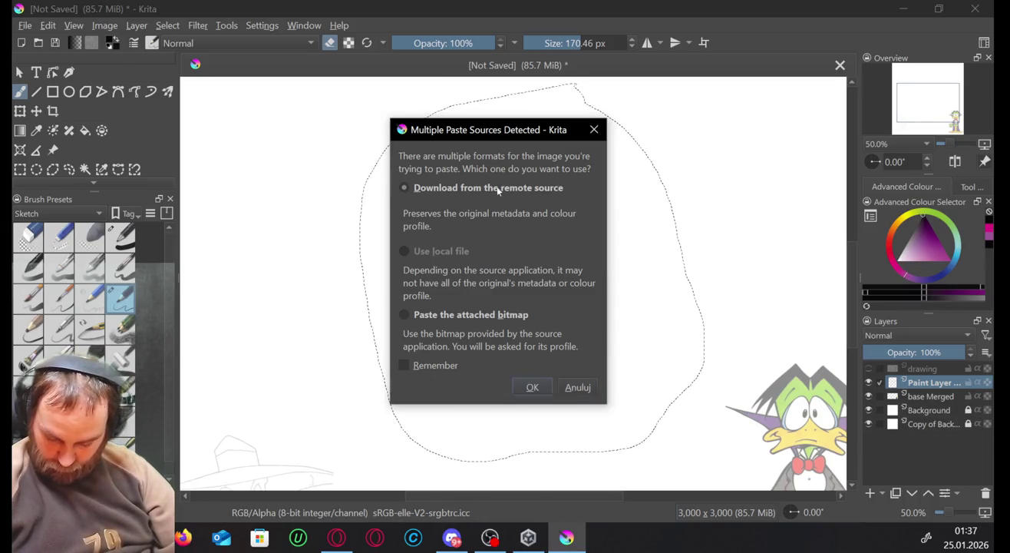
click(532, 386)
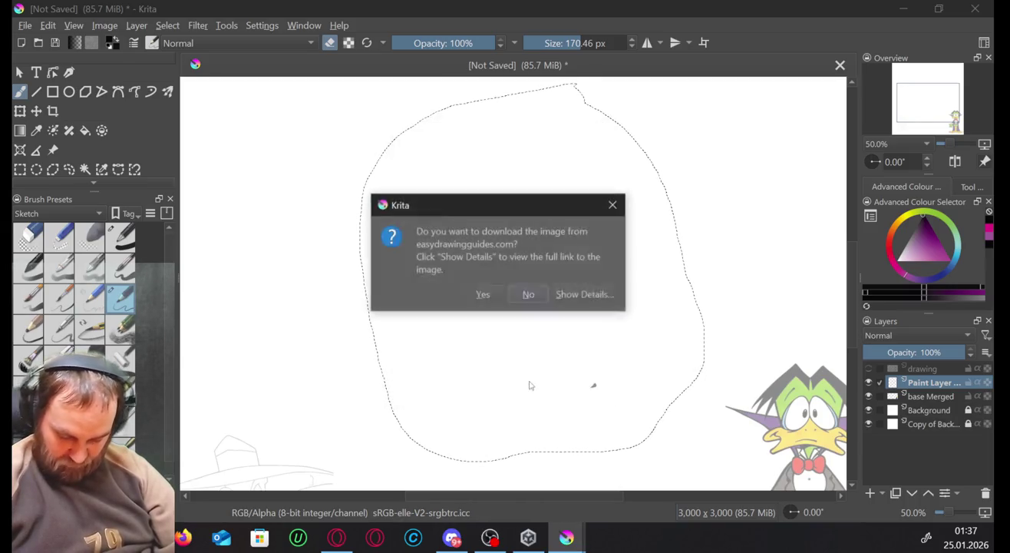
click(490, 295)
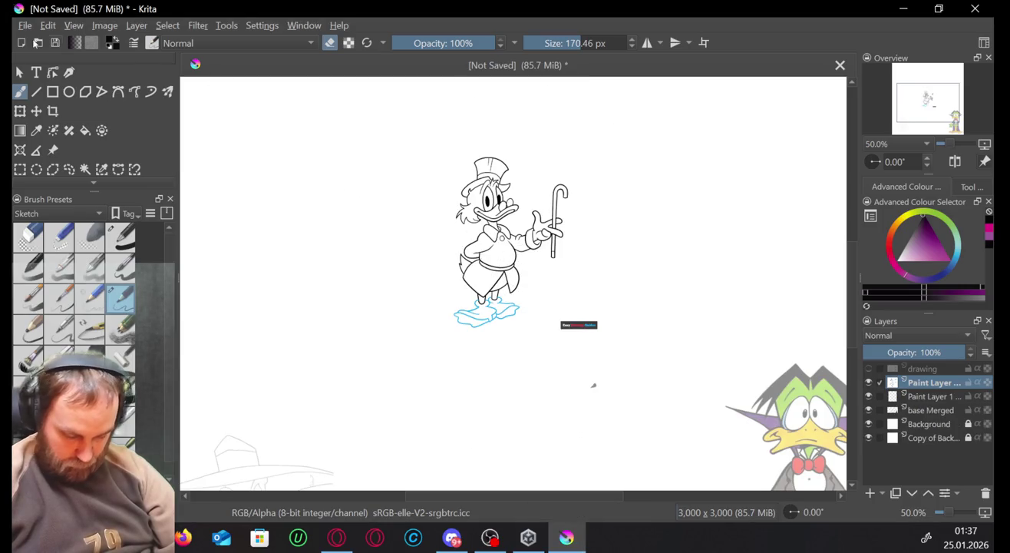
Lasso around the pasted Scrooge drawing with Freehand Selection, redoing the loop once.
click(69, 169)
drag(538, 149, 525, 142)
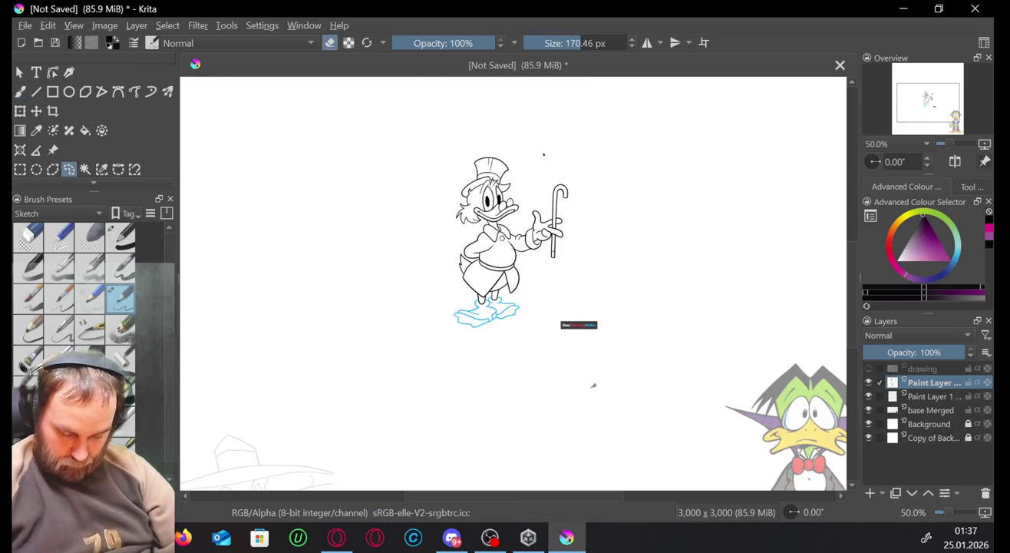
drag(376, 150, 407, 181)
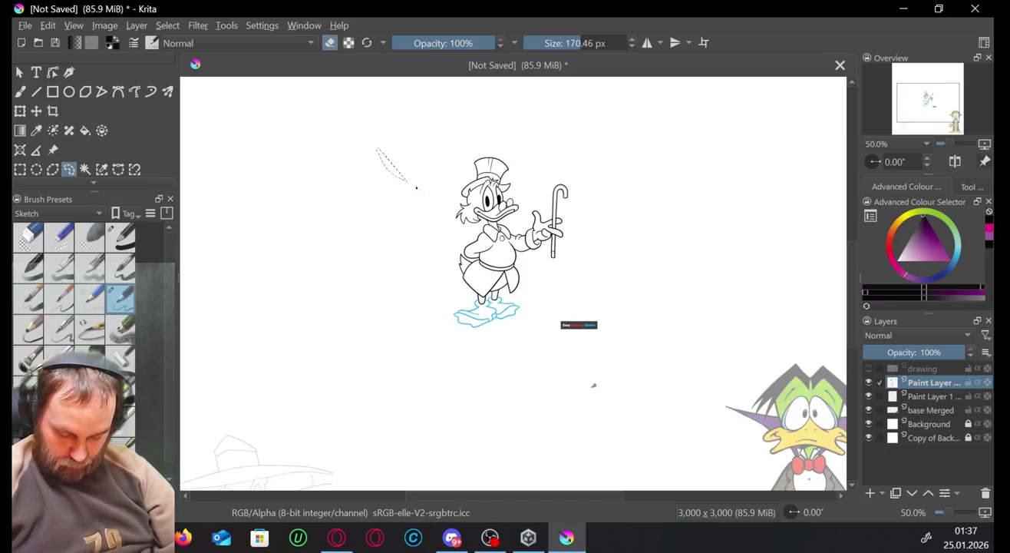
mouse_move(473, 138)
mouse_down()
mouse_move(550, 439)
mouse_move(527, 175)
mouse_up()
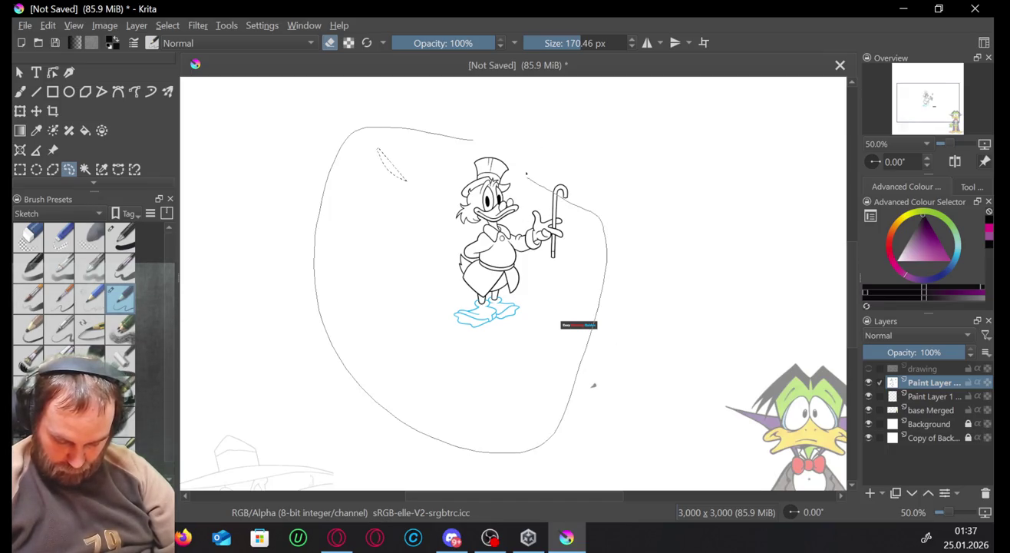
drag(436, 119, 461, 129)
click(430, 217)
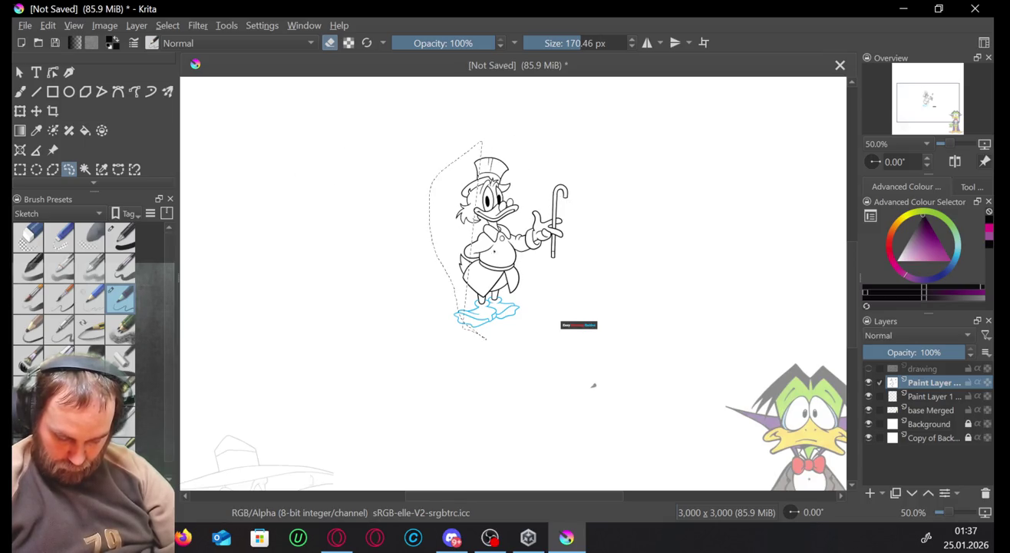
drag(520, 138, 394, 276)
drag(567, 335, 582, 294)
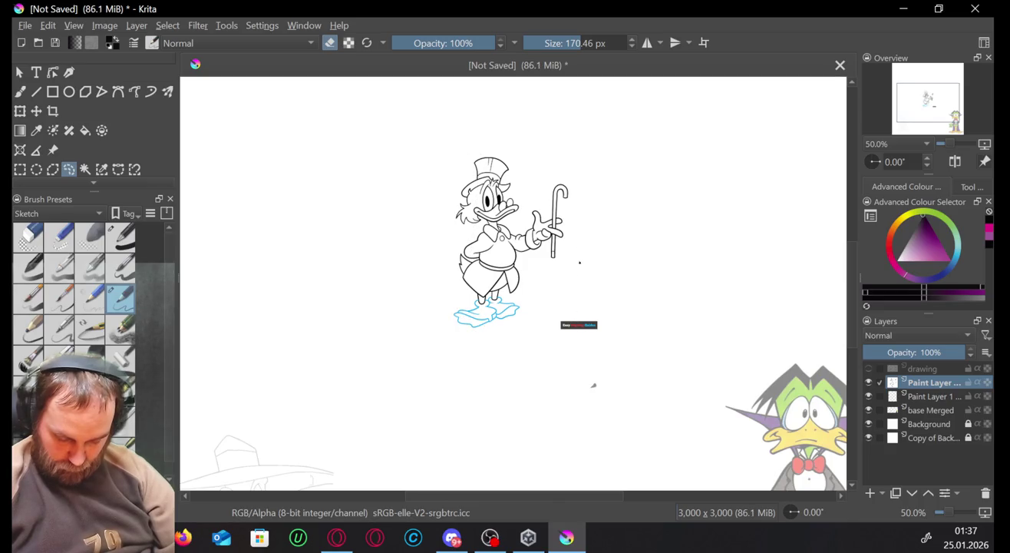
drag(538, 122, 628, 249)
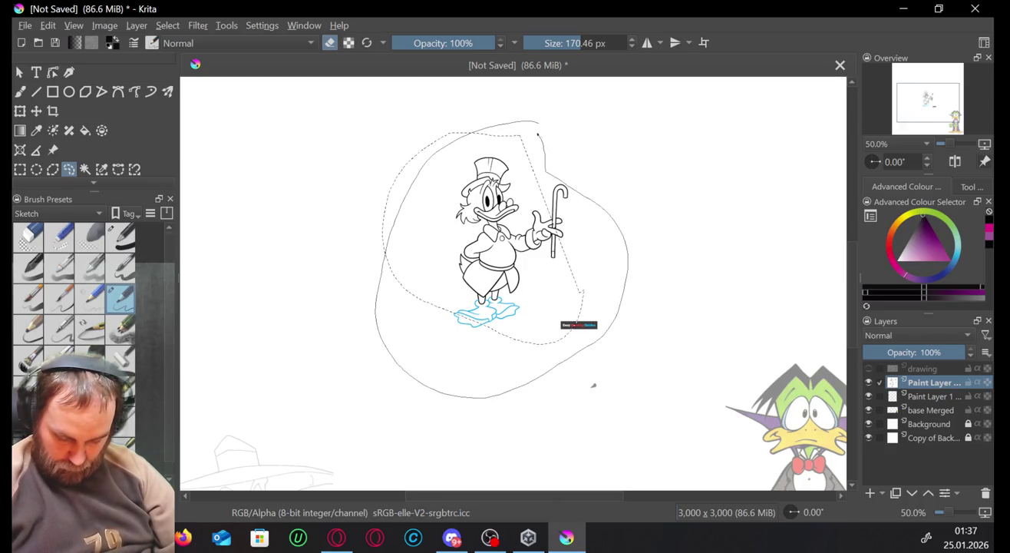
drag(537, 134, 529, 123)
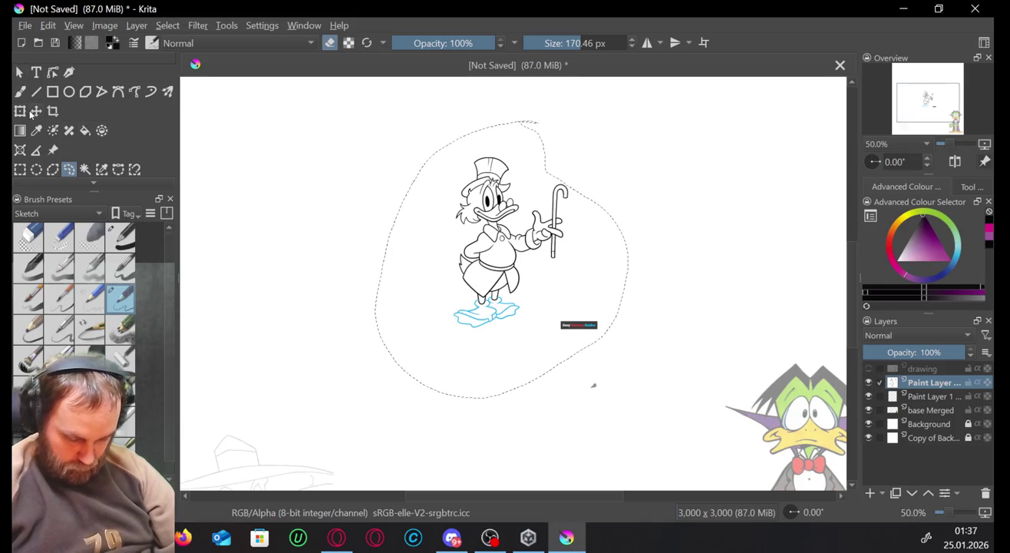
key(ctrl+t)
Undo a stray tilt, enlarge Scrooge from its corner, and move him slightly lower.
drag(640, 137, 653, 129)
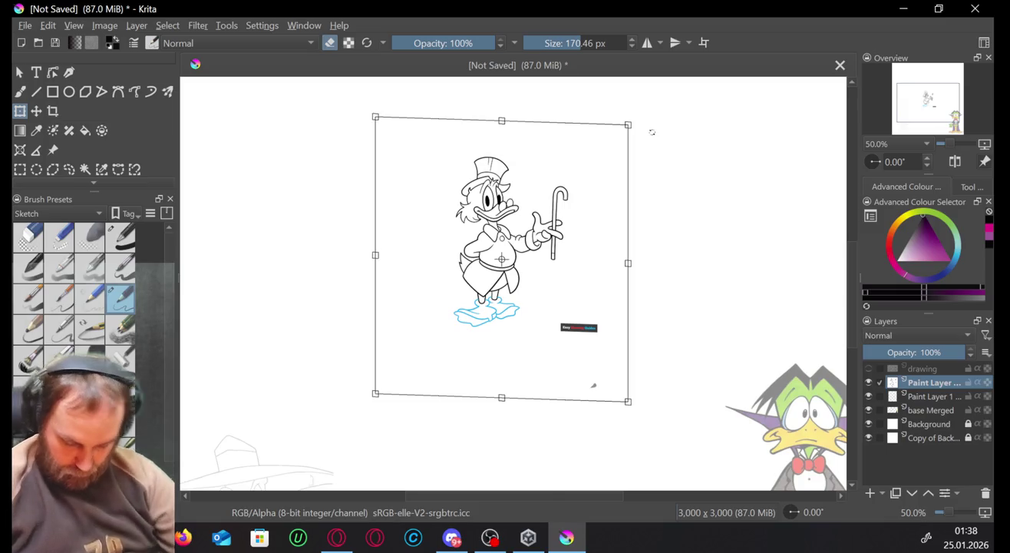
key(ctrl+z)
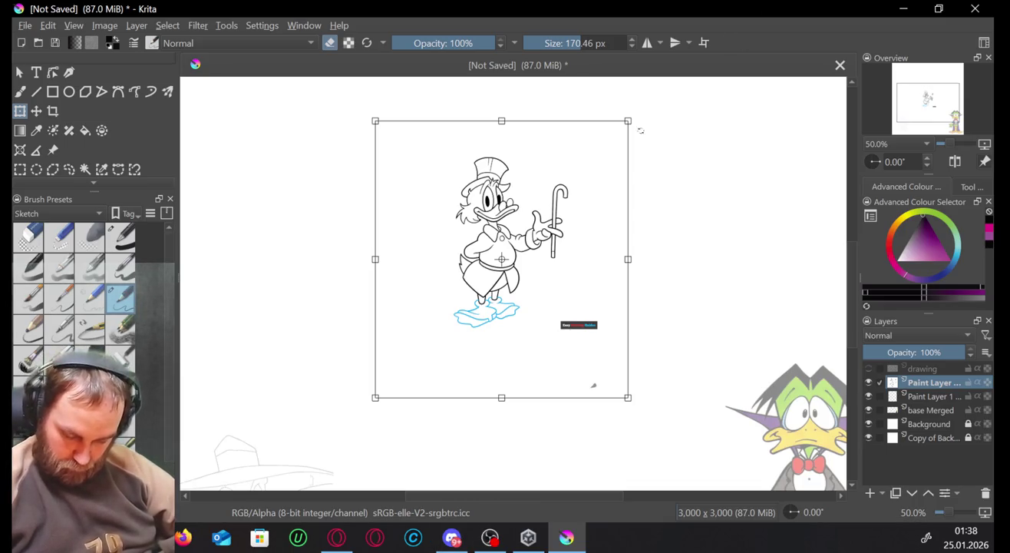
drag(628, 120, 719, 42)
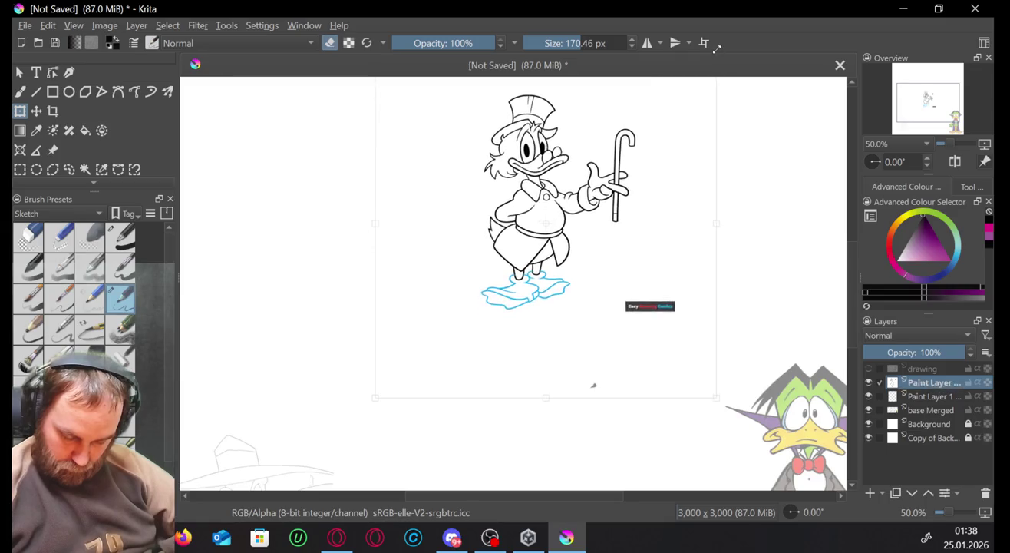
drag(576, 168, 532, 247)
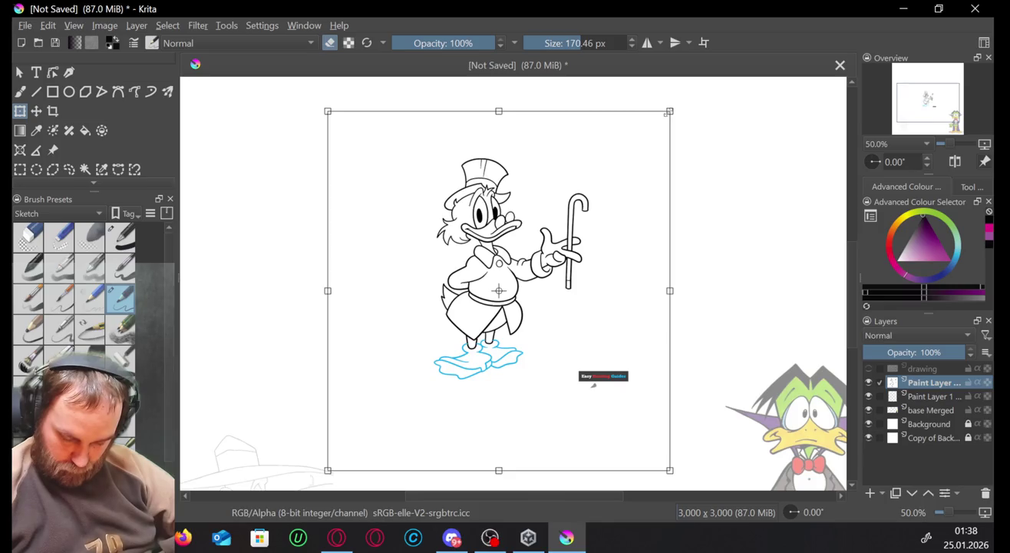
drag(667, 114, 699, 69)
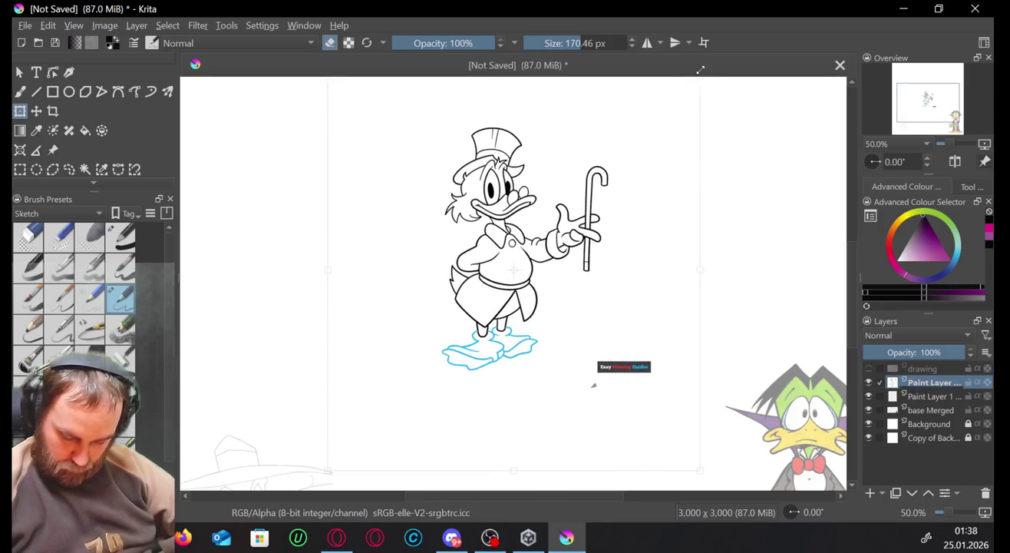
drag(513, 269, 519, 261)
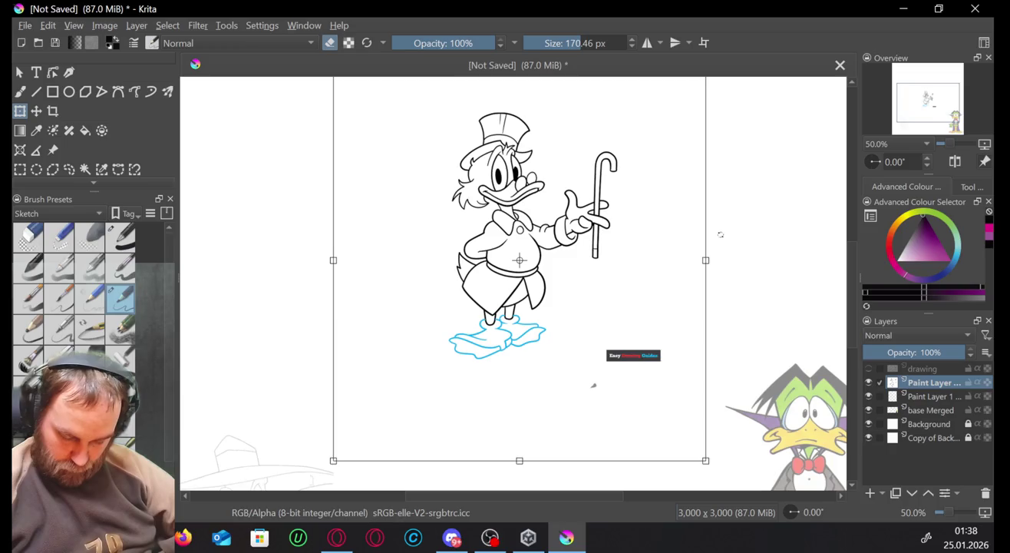
click(929, 396)
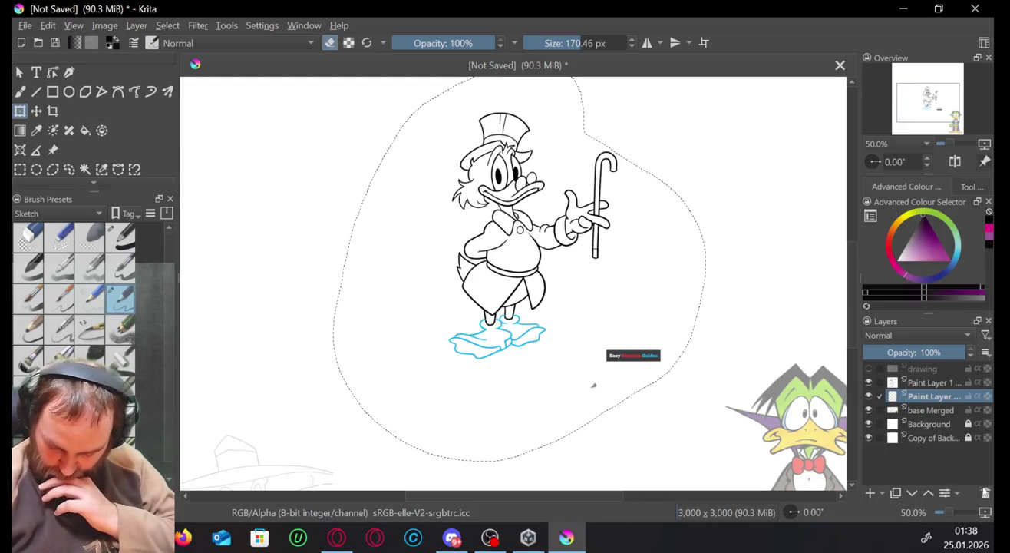
Delete the extra paint layer, merge Scrooge into base Merged, and set its opacity to 42%.
click(985, 491)
click(929, 382)
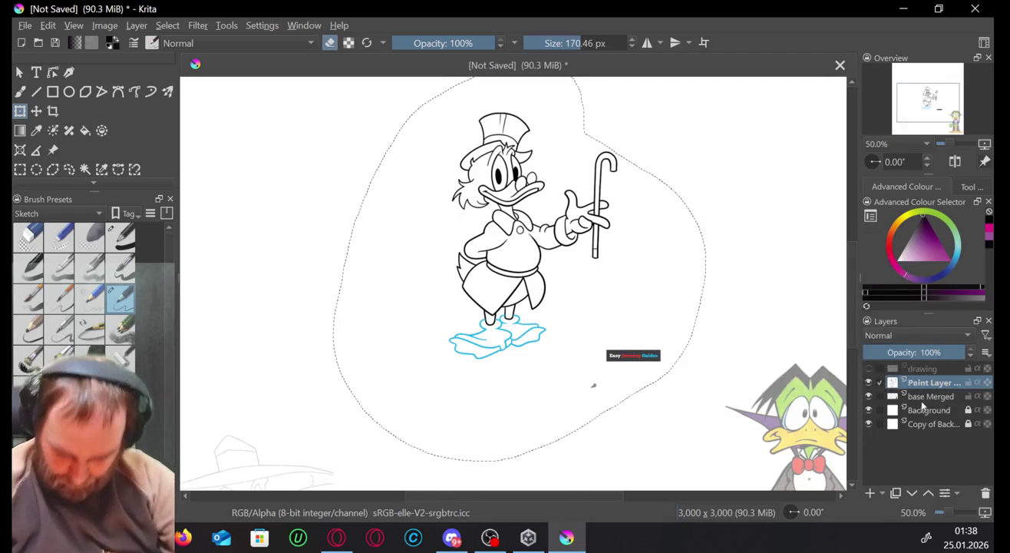
click(925, 399)
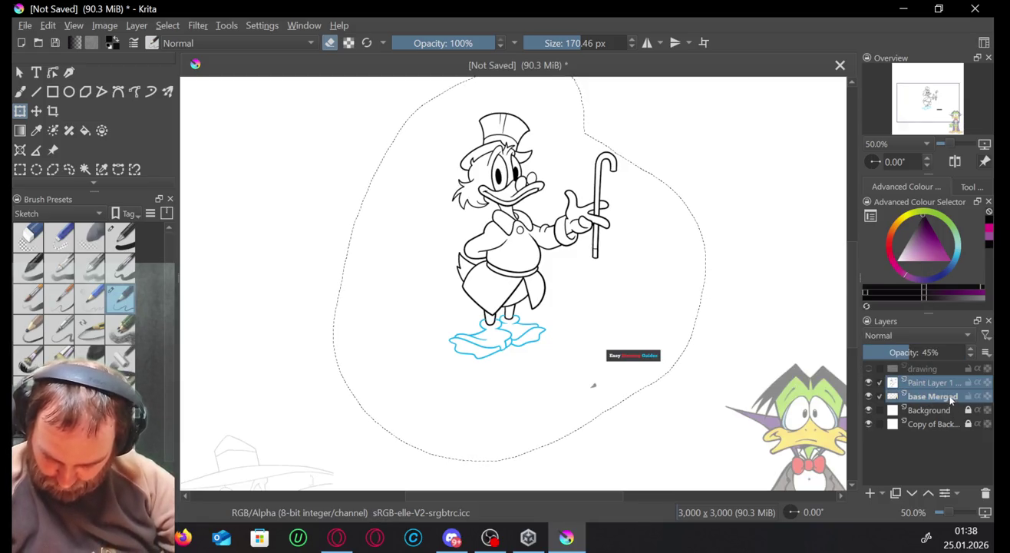
right_click(943, 399)
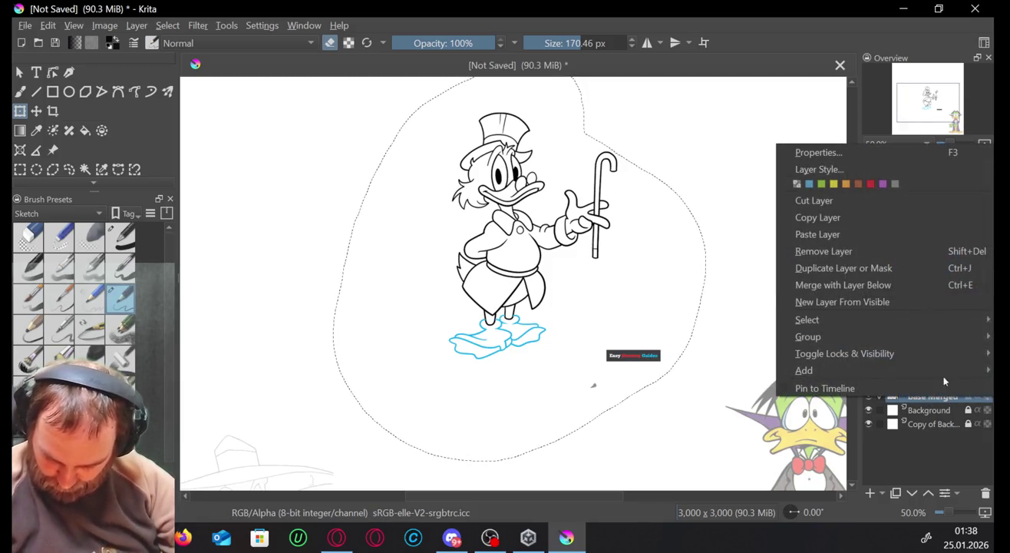
click(871, 286)
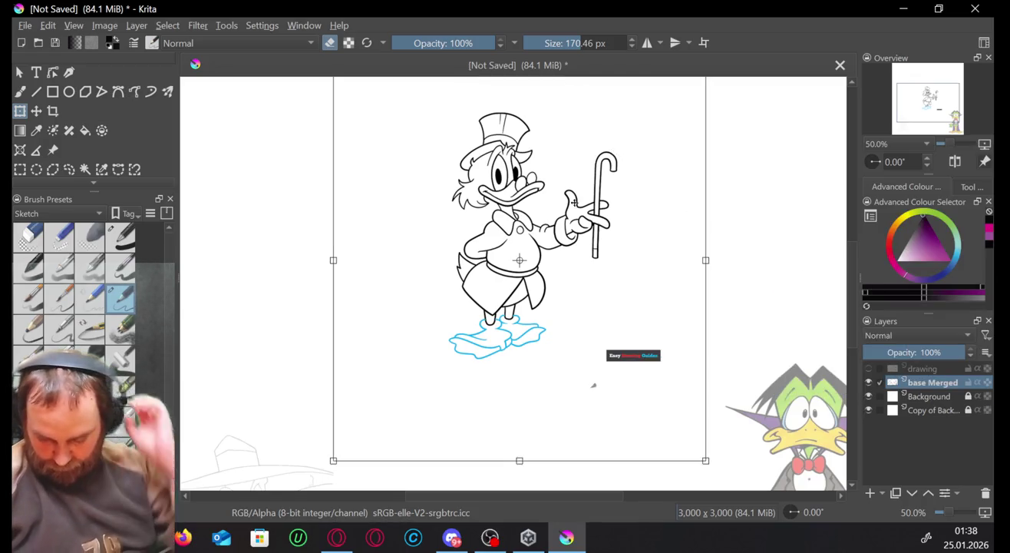
click(910, 351)
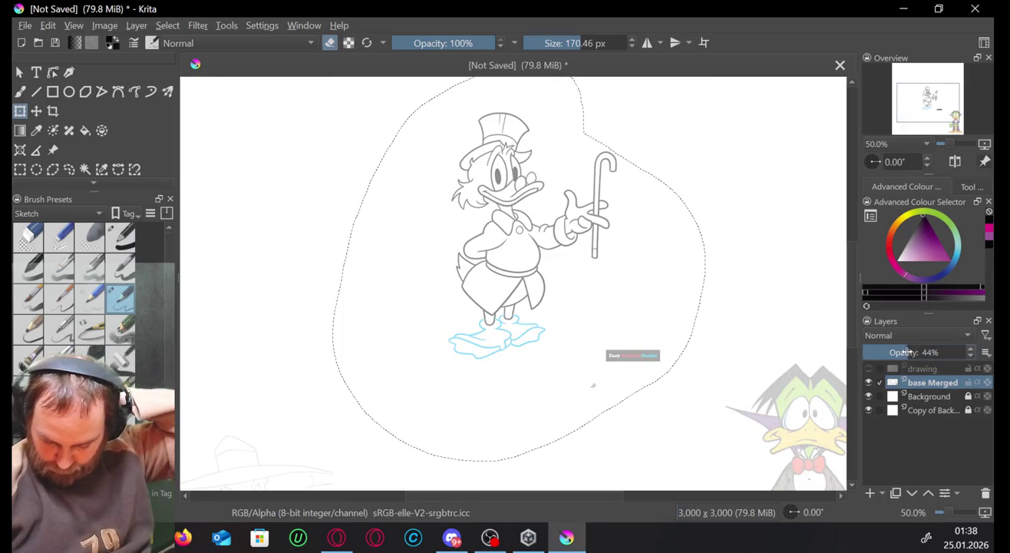
Show the drawing layer, move Scrooge down about 60 px, and select the drawing layer.
click(869, 370)
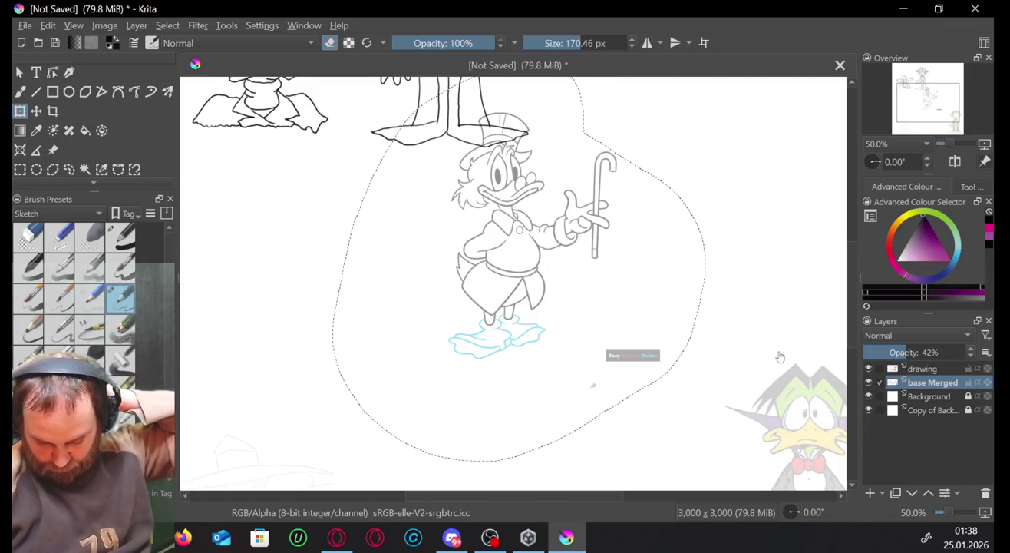
click(527, 248)
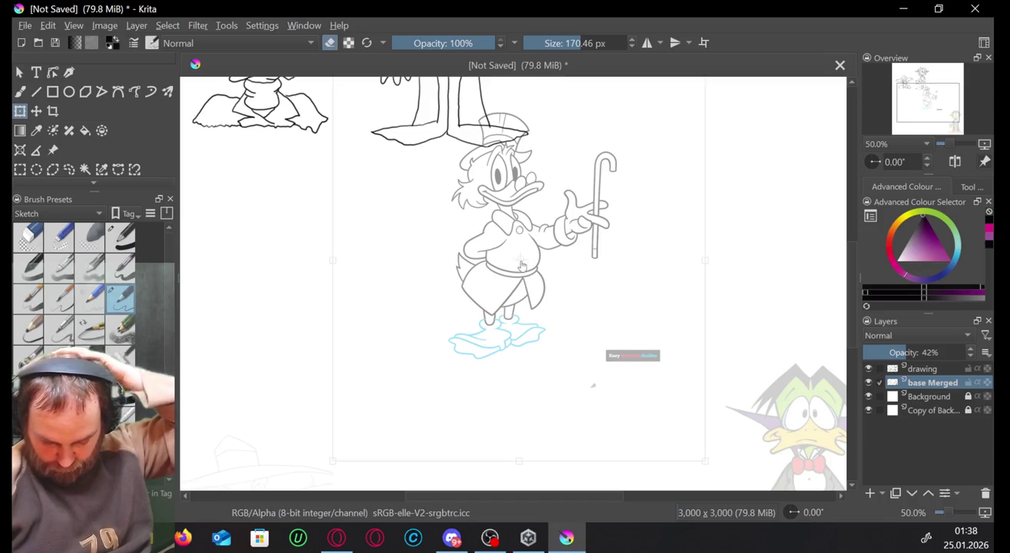
click(37, 111)
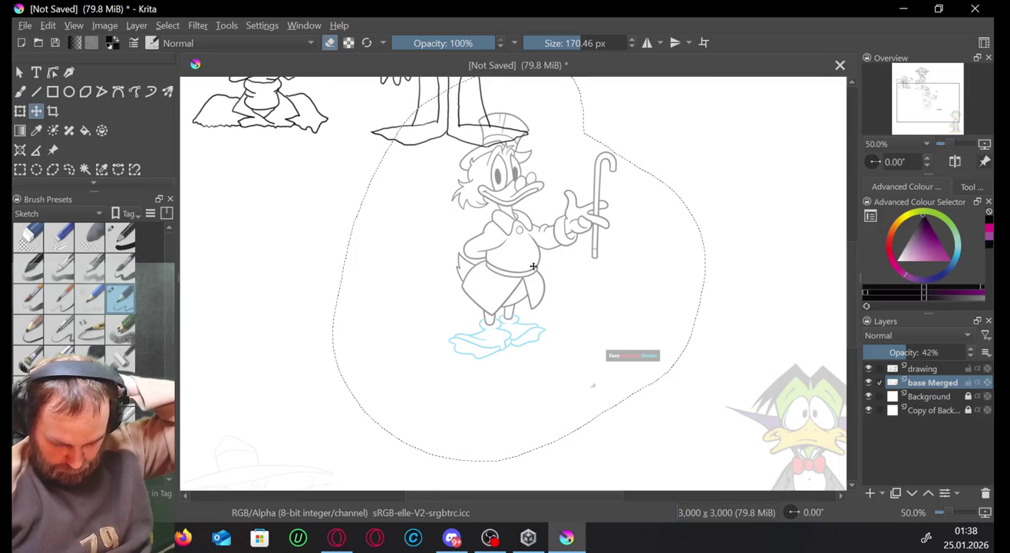
drag(533, 266, 532, 313)
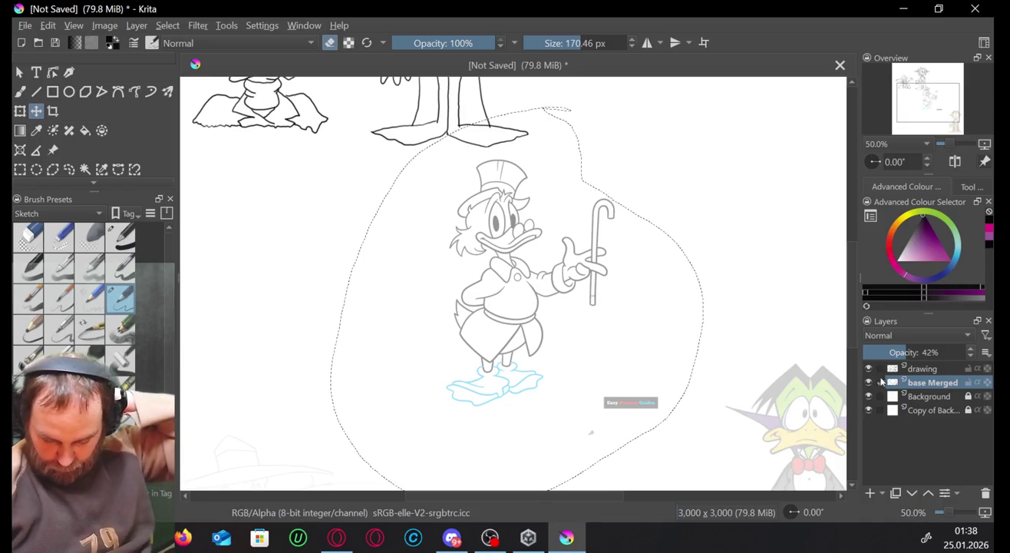
click(917, 370)
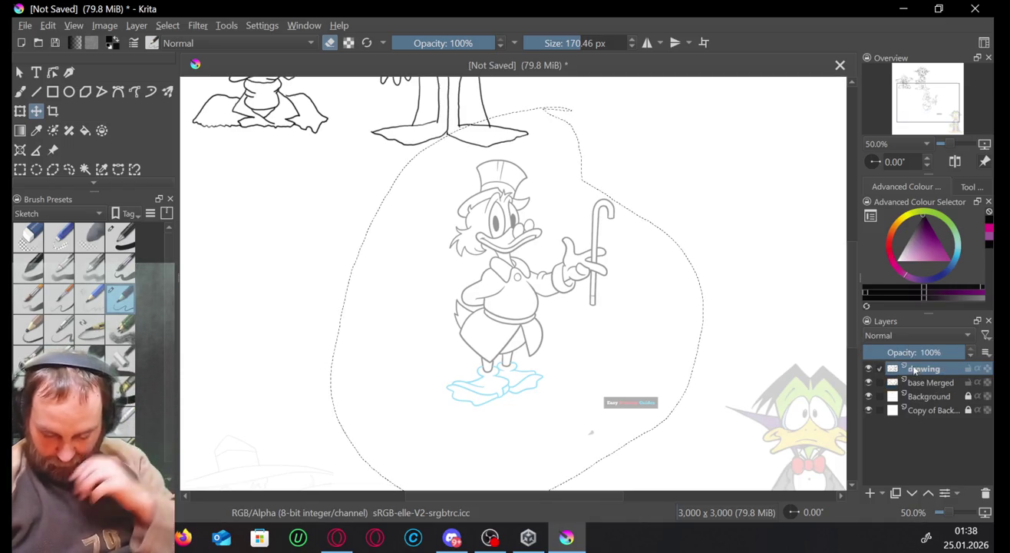
scroll(540, 349, up, 1)
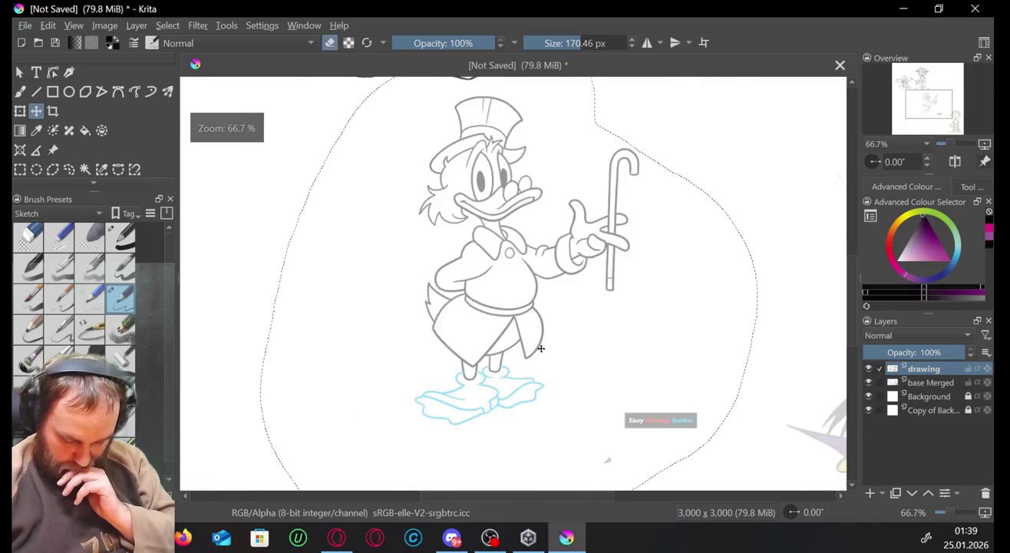